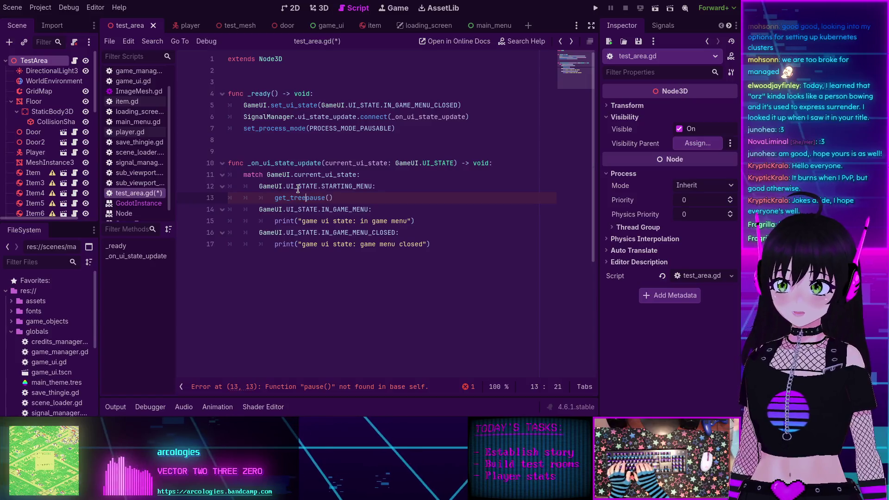
Step: Write get_tree().pause() on line 13 of the UI-state match block
{"action": "key", "text": "Return"}
{"action": "type", "text": "."}
{"action": "key", "text": "Left"}
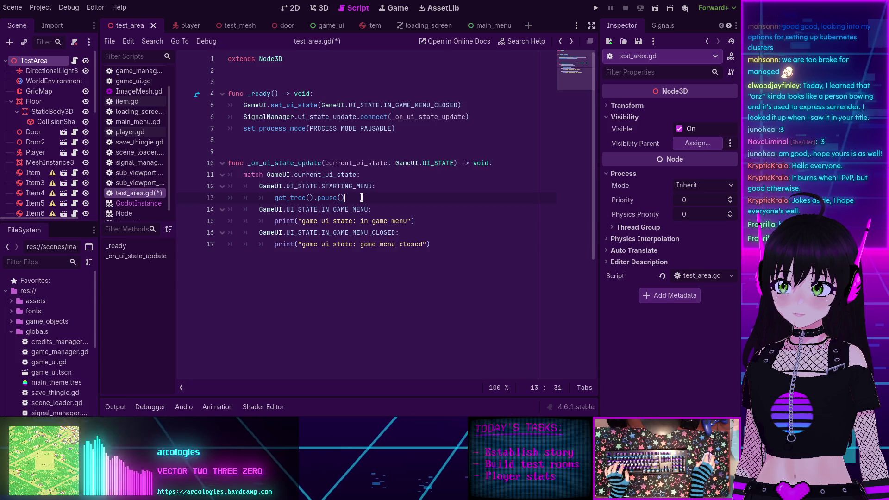
{"action": "left_click_drag", "start_coordinate": [314, 198], "coordinate": [274, 198]}
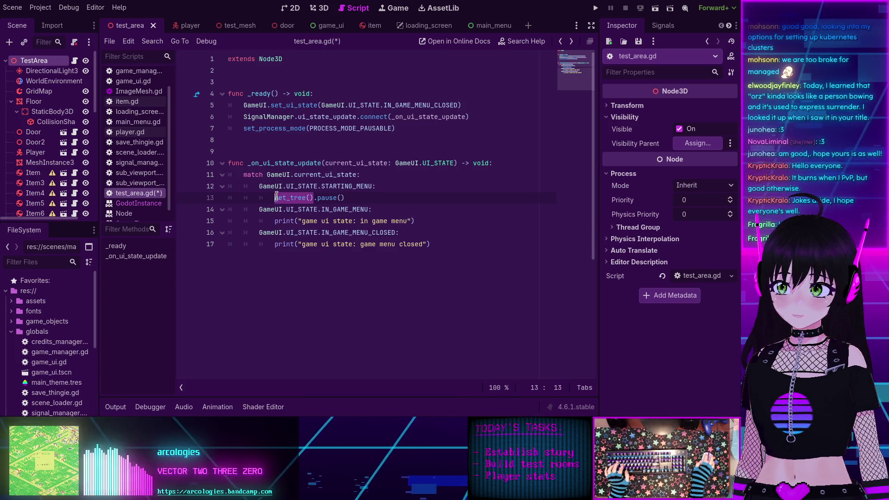
{"action": "key", "text": "BackSpace"}
{"action": "type", "text": "elf"}
{"action": "left_click", "coordinate": [359, 196]}
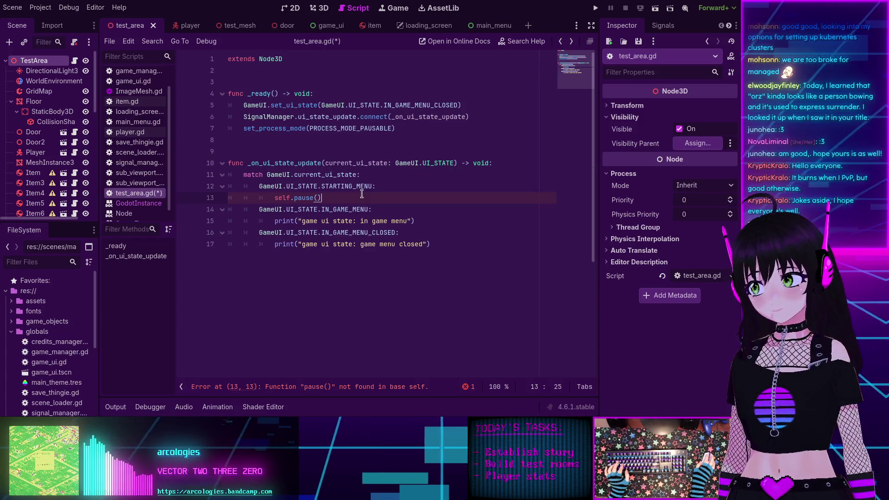
{"action": "double_click", "coordinate": [286, 198]}
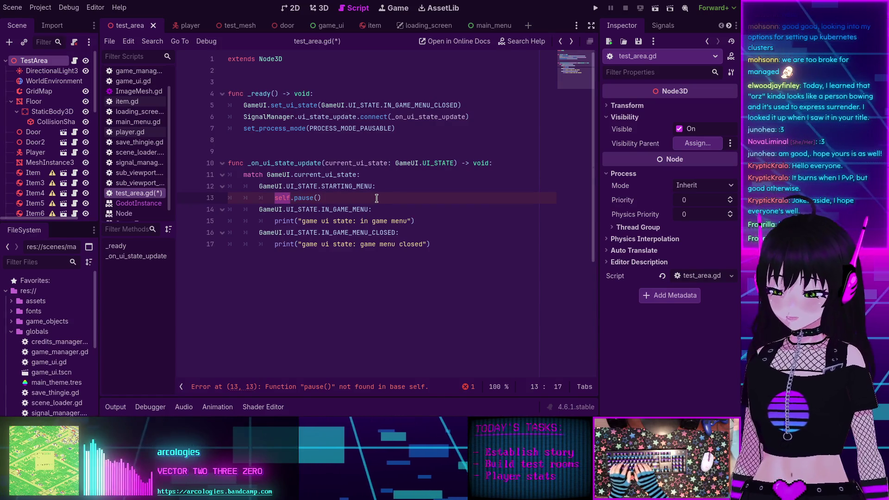
{"action": "type", "text": "get_g"}
{"action": "key", "text": "BackSpace"}
{"action": "type", "text": "tre"}
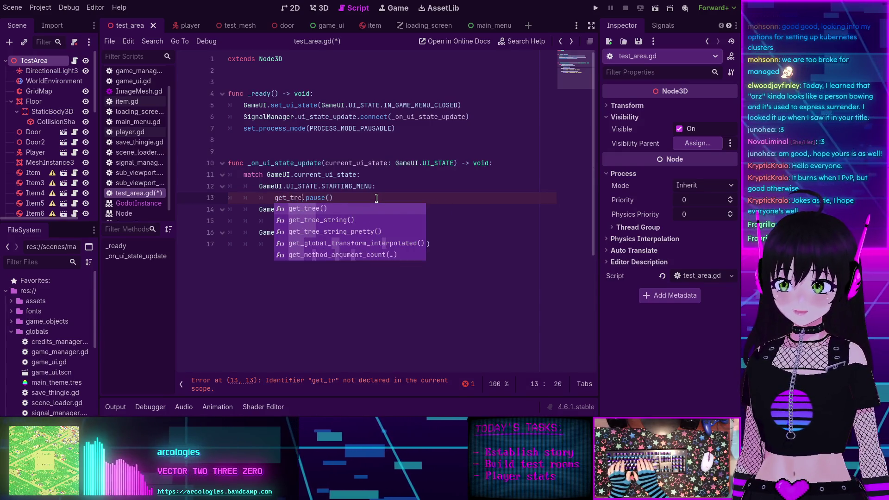
{"action": "key", "text": "Return"}
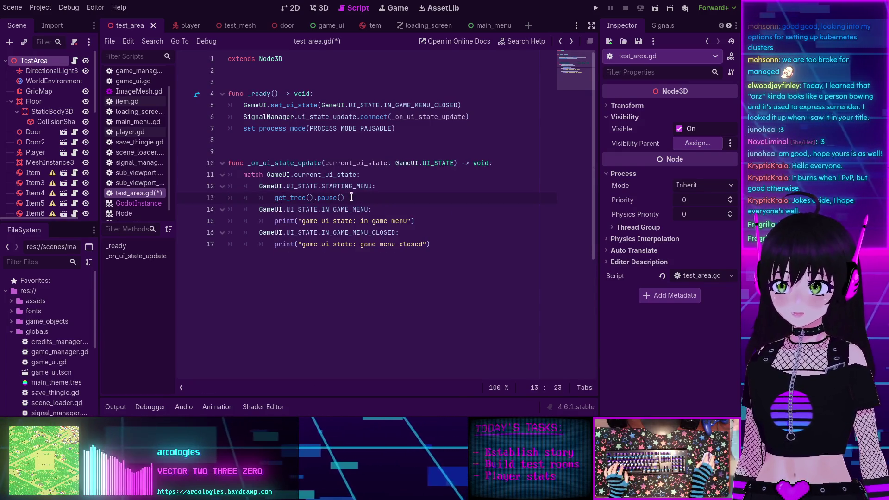
{"action": "left_click_drag", "start_coordinate": [351, 198], "coordinate": [275, 198]}
{"action": "key", "text": "ctrl+c"}
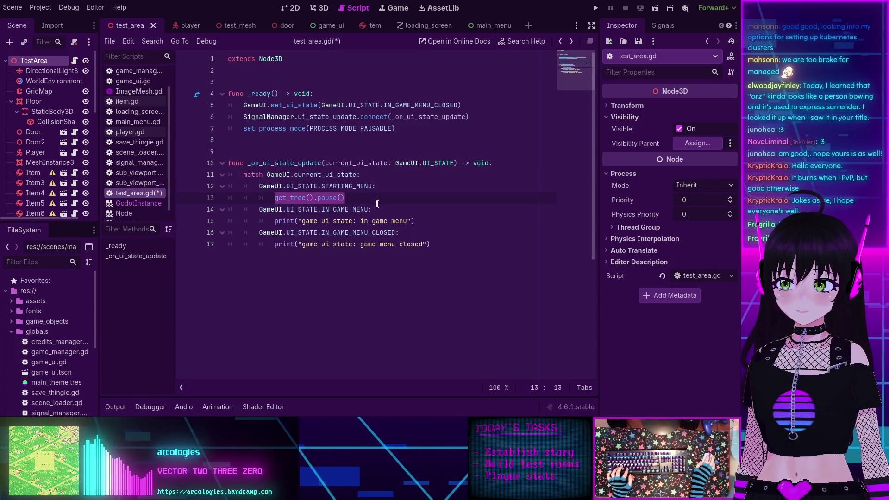
Step: Replace the print calls on lines 15 and 17 with get_tree().pause()
{"action": "mouse_move", "coordinate": [277, 221]}
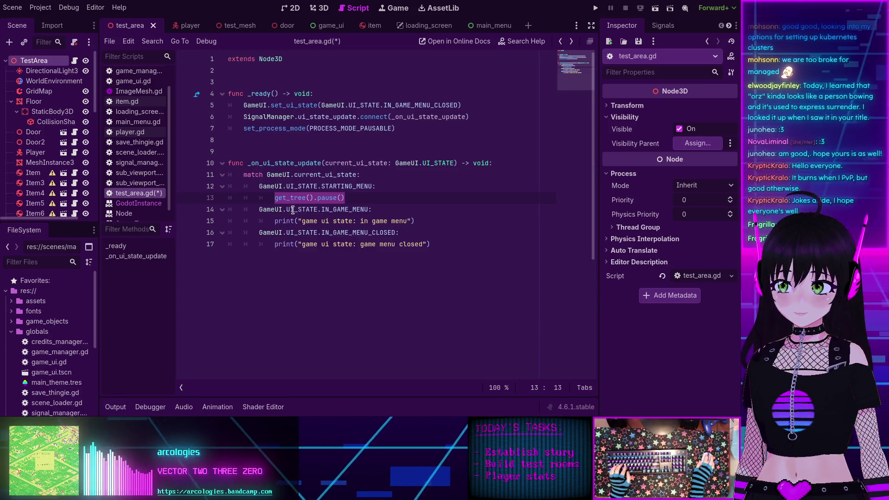
{"action": "left_click_drag", "start_coordinate": [275, 221], "coordinate": [419, 217]}
{"action": "key", "text": "ctrl+v"}
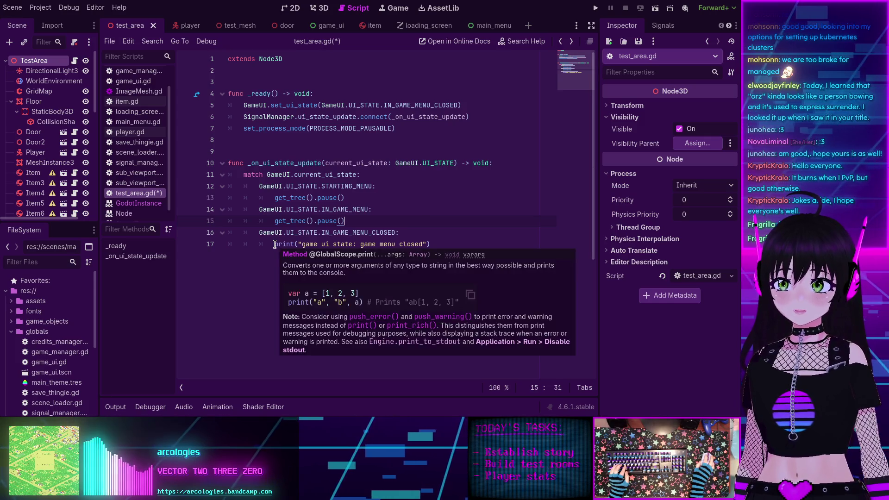
{"action": "left_click_drag", "start_coordinate": [275, 244], "coordinate": [433, 245]}
{"action": "key", "text": "ctrl+v"}
Step: Change line 17 to get_tree().resume() and save test_area.gd
{"action": "double_click", "coordinate": [332, 245]}
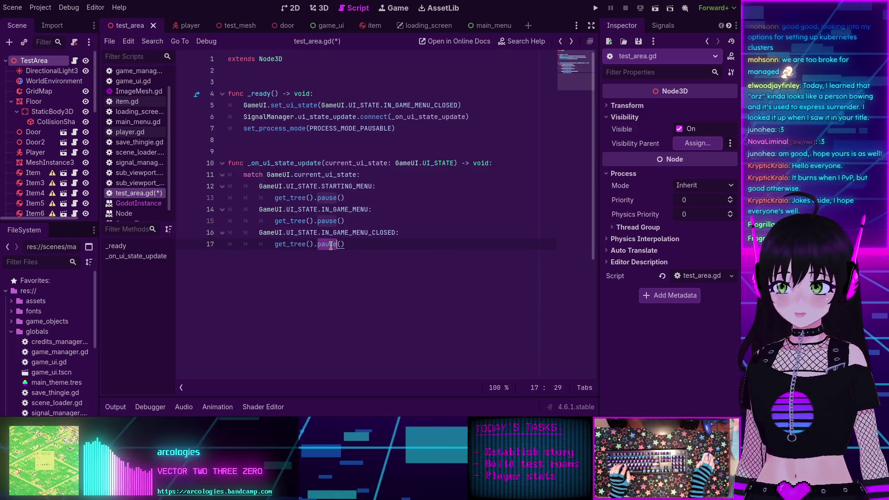
{"action": "type", "text": "resum"}
{"action": "type", "text": "e"}
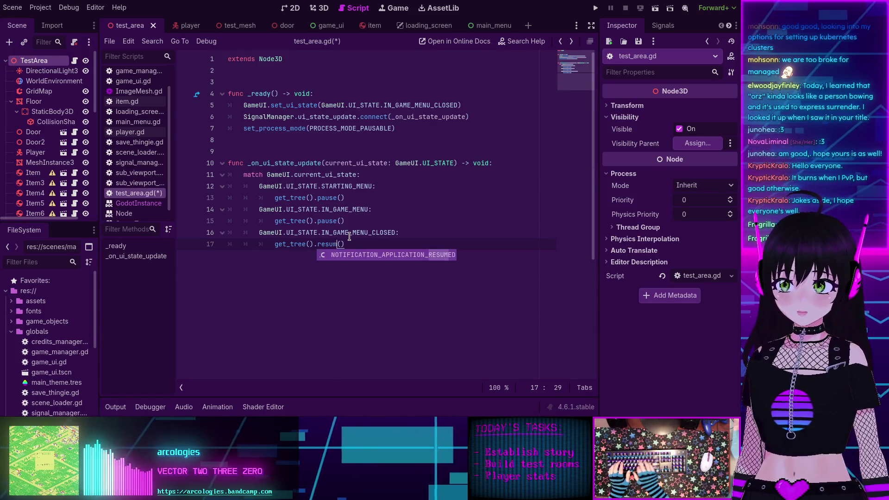
{"action": "left_click", "coordinate": [438, 218]}
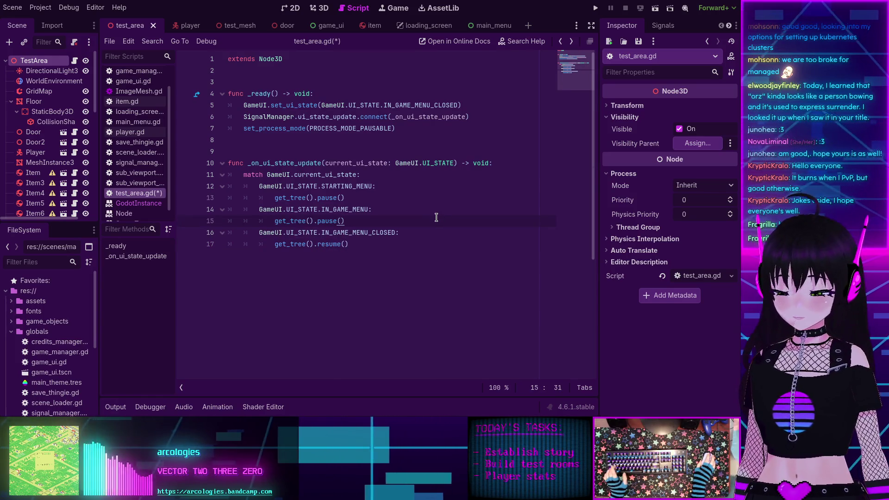
{"action": "key", "text": "ctrl+s"}
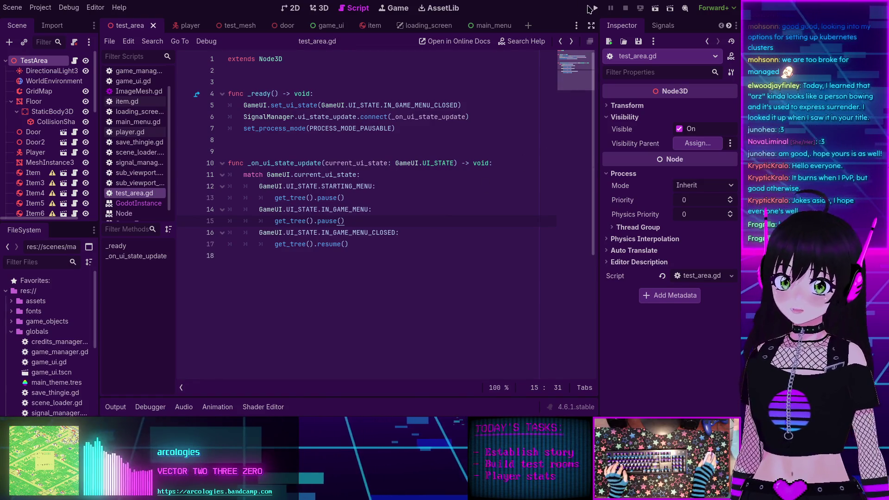
Step: Play the game, start it, open and exit the pause menu, then stop it with F8
{"action": "left_click", "coordinate": [595, 8]}
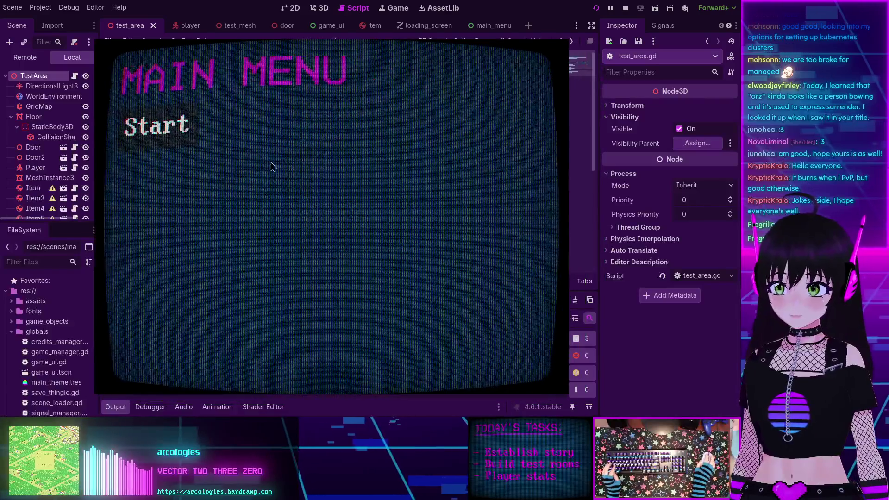
{"action": "left_click", "coordinate": [177, 129]}
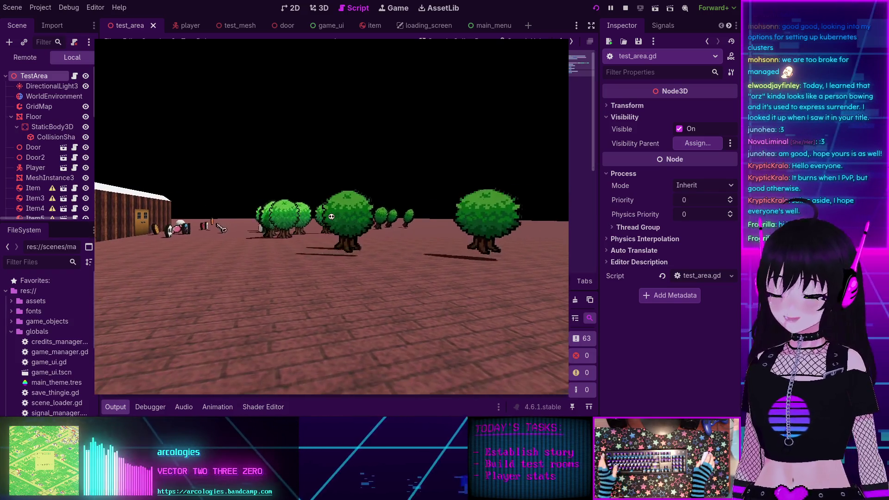
{"action": "key", "text": "Escape"}
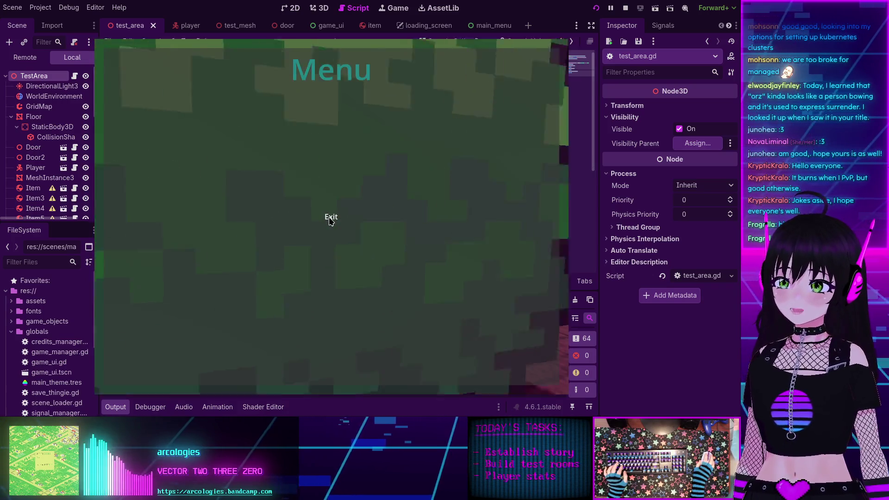
{"action": "mouse_move", "coordinate": [325, 196]}
{"action": "left_mouse_down"}
{"action": "mouse_move", "coordinate": [251, 203]}
{"action": "mouse_move", "coordinate": [355, 193]}
{"action": "mouse_move", "coordinate": [440, 226]}
{"action": "mouse_move", "coordinate": [442, 245]}
{"action": "left_mouse_up"}
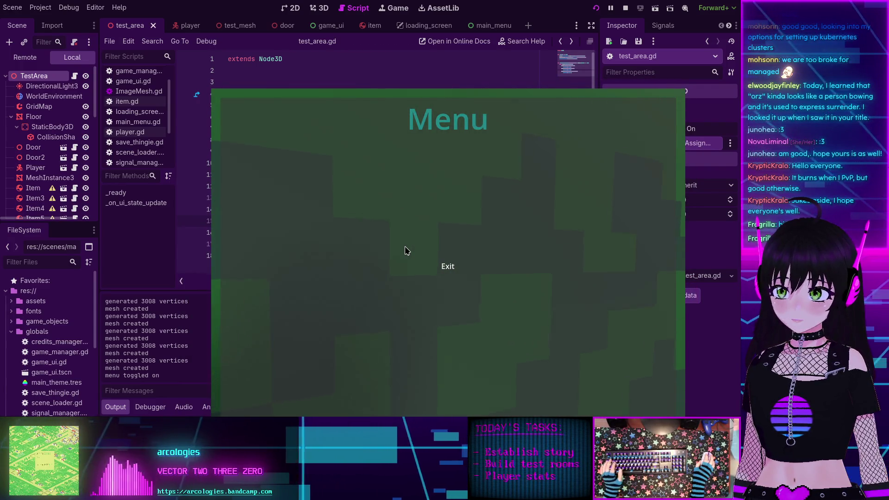
{"action": "left_click", "coordinate": [446, 265]}
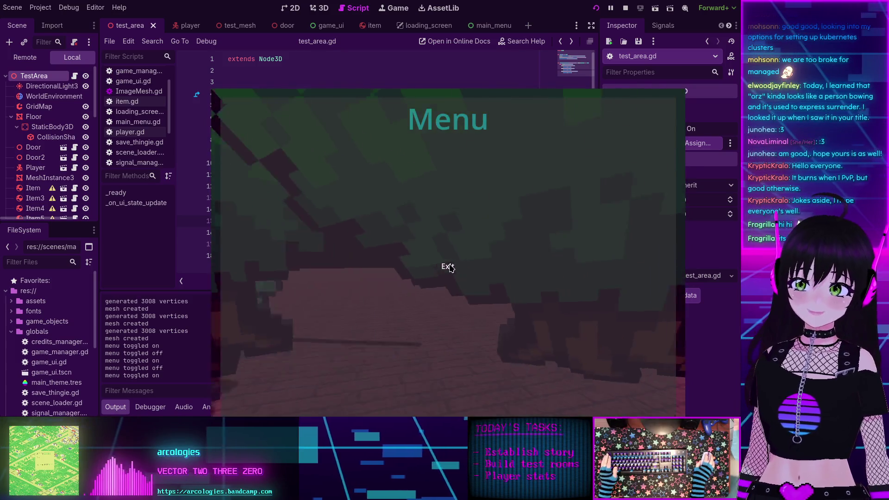
{"action": "left_click", "coordinate": [448, 265]}
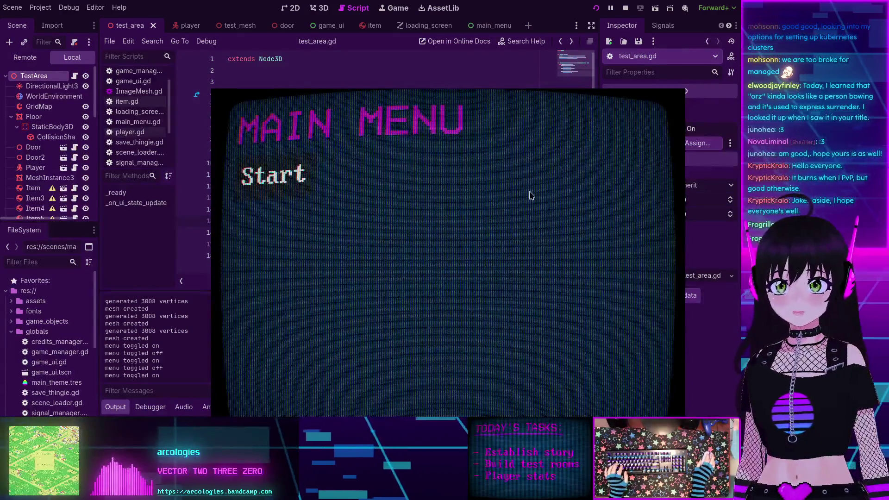
{"action": "key", "text": "F8"}
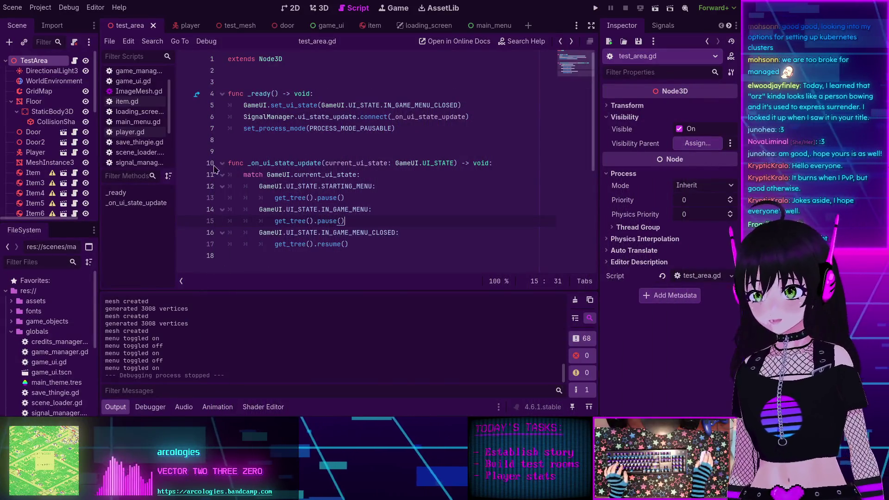
Step: Open signal_manager.gd and locate the _on_ui_state_update handler, hiding the output log
{"action": "scroll", "coordinate": [137, 128], "scroll_direction": "down", "scroll_amount": 2}
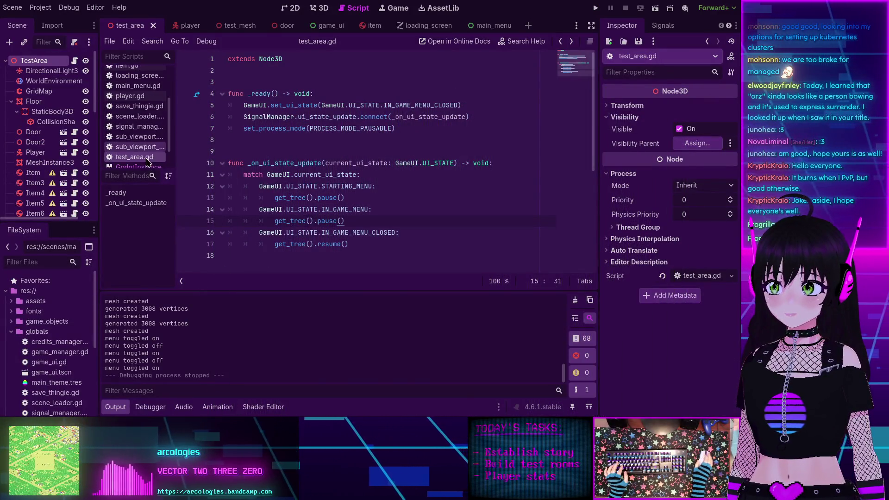
{"action": "left_click", "coordinate": [134, 126]}
{"action": "scroll", "coordinate": [305, 219], "scroll_direction": "down", "scroll_amount": 3}
{"action": "double_click", "coordinate": [279, 96]}
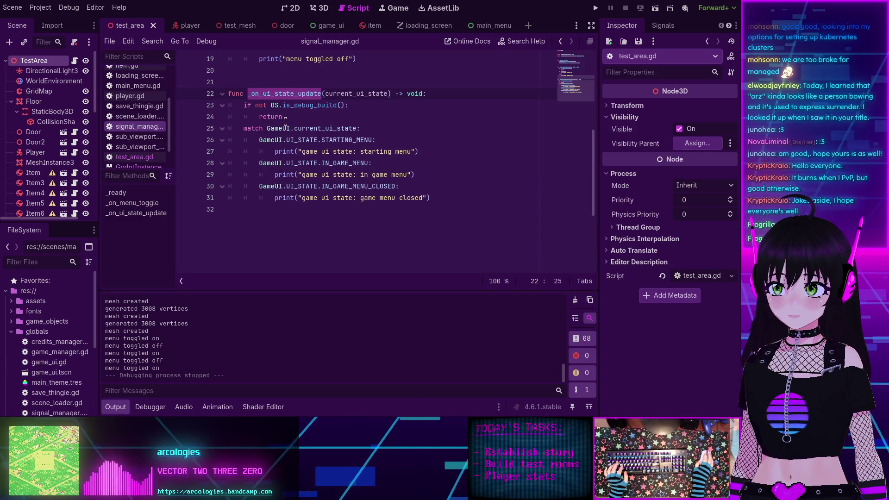
{"action": "key", "text": "ctrl+j"}
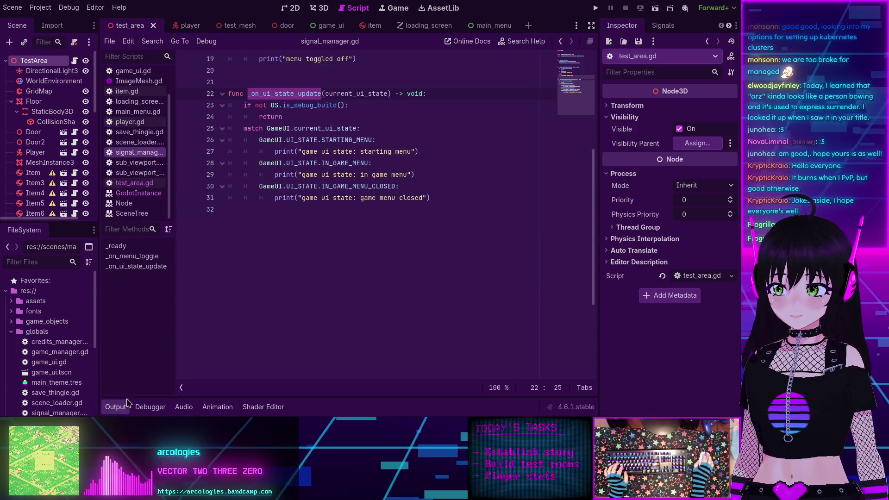
{"action": "scroll", "coordinate": [302, 276], "scroll_direction": "up", "scroll_amount": 5}
{"action": "scroll", "coordinate": [301, 276], "scroll_direction": "down", "scroll_amount": 1}
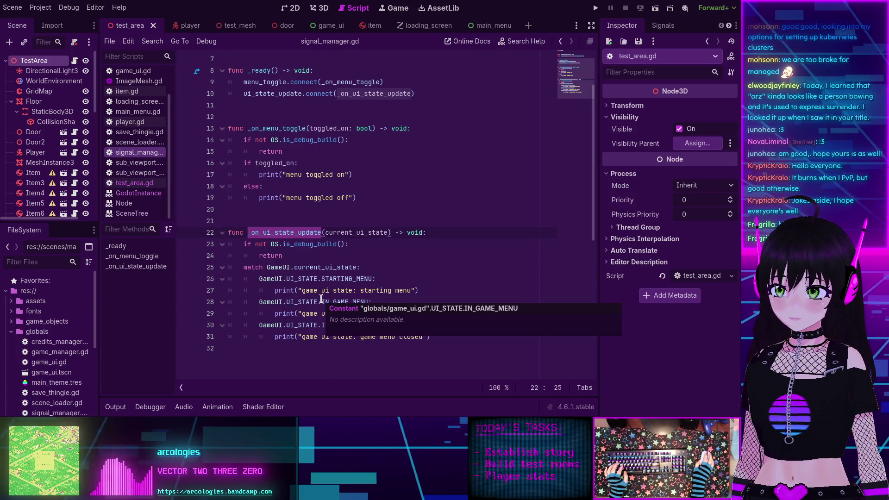
Step: Add print("debugma builds...") inside the is_debug_build check and save the file
{"action": "left_click", "coordinate": [384, 244]}
{"action": "key", "text": "Return"}
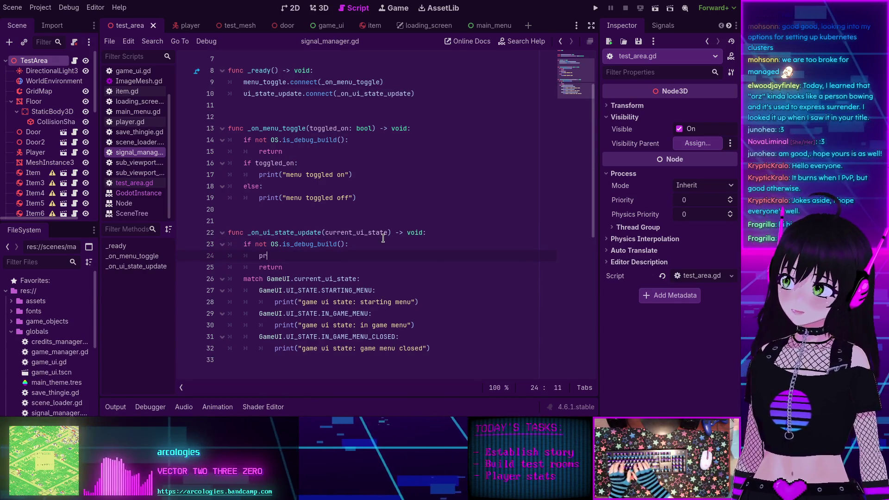
{"action": "type", "text": "print(\""}
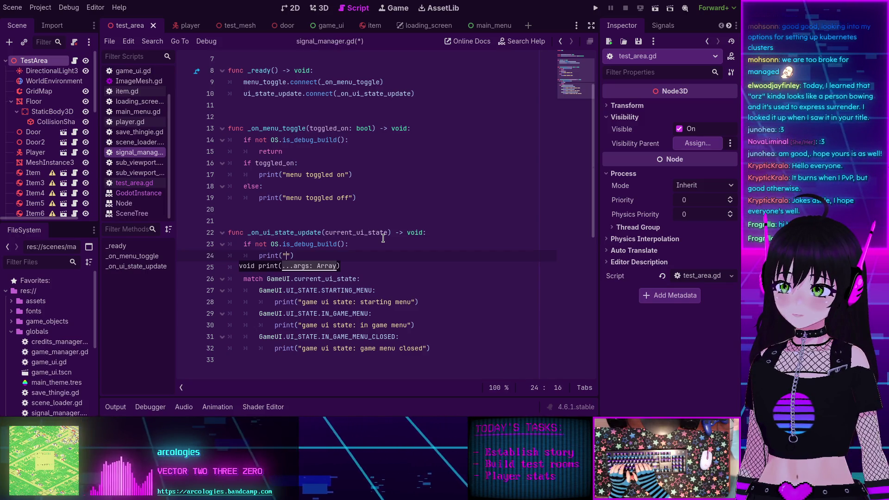
{"action": "type", "text": "d"}
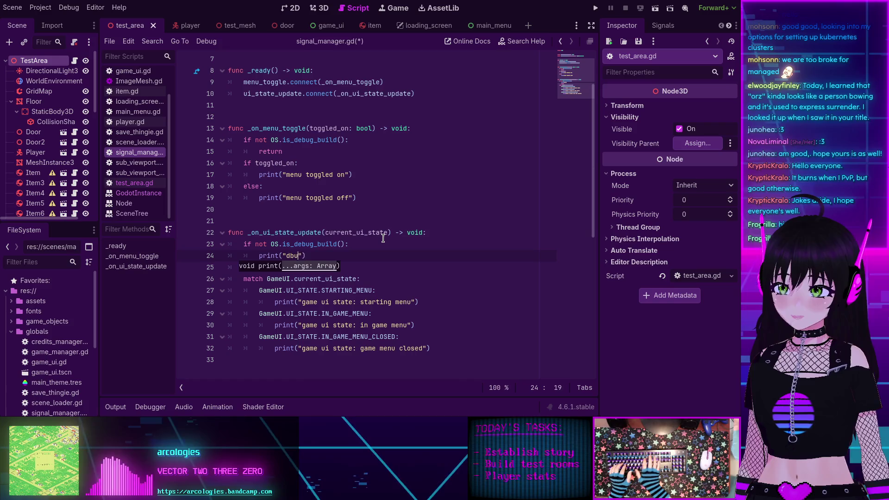
{"action": "type", "text": "ebugma"}
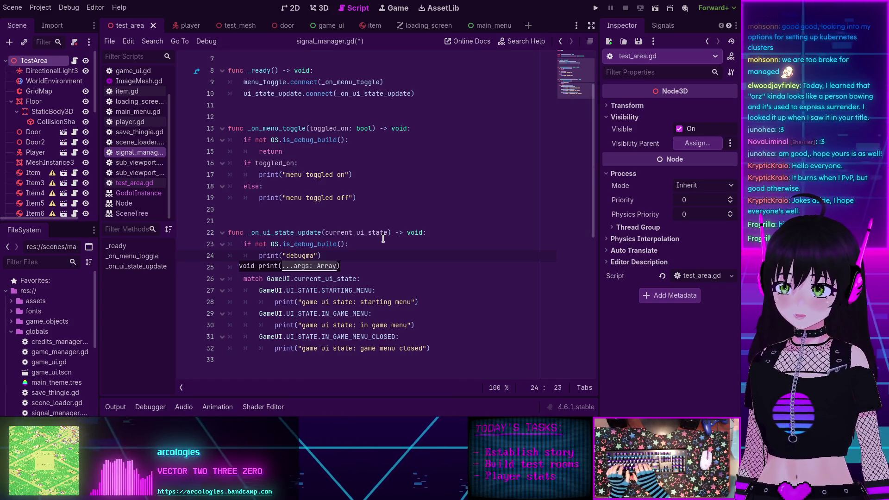
{"action": "type", "text": " builds"}
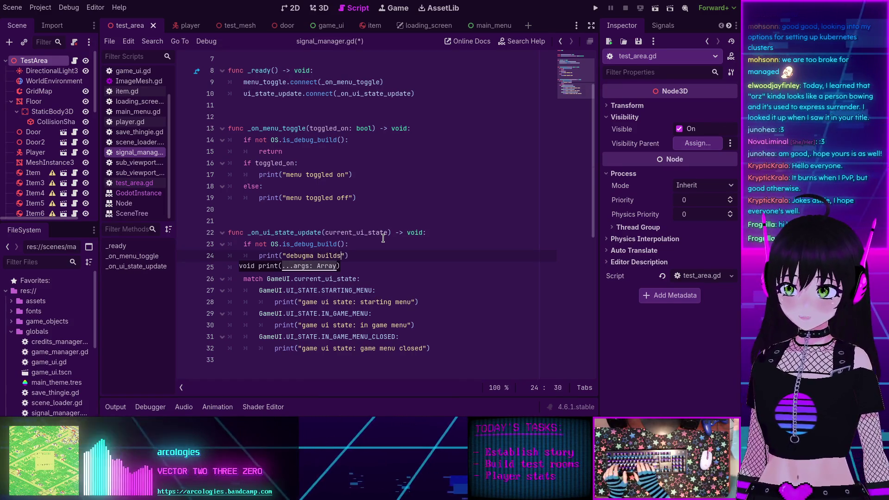
{"action": "type", "text": "..."}
{"action": "key", "text": "ctrl+s"}
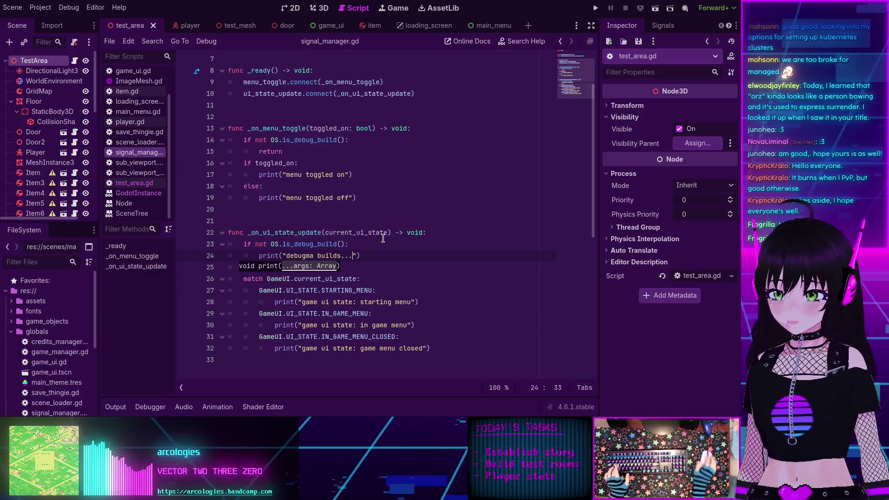
Step: Run the game, start it, toggle the in-game menu three times, then exit
{"action": "left_click", "coordinate": [596, 7]}
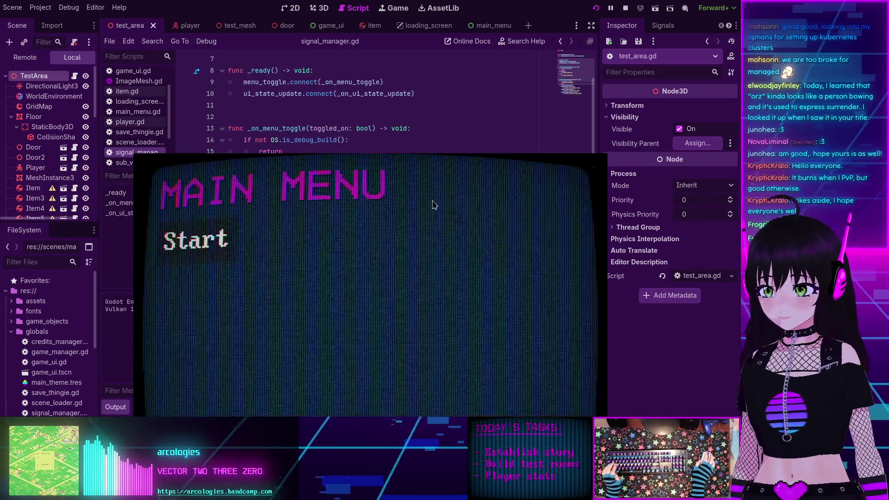
{"action": "left_click", "coordinate": [373, 204]}
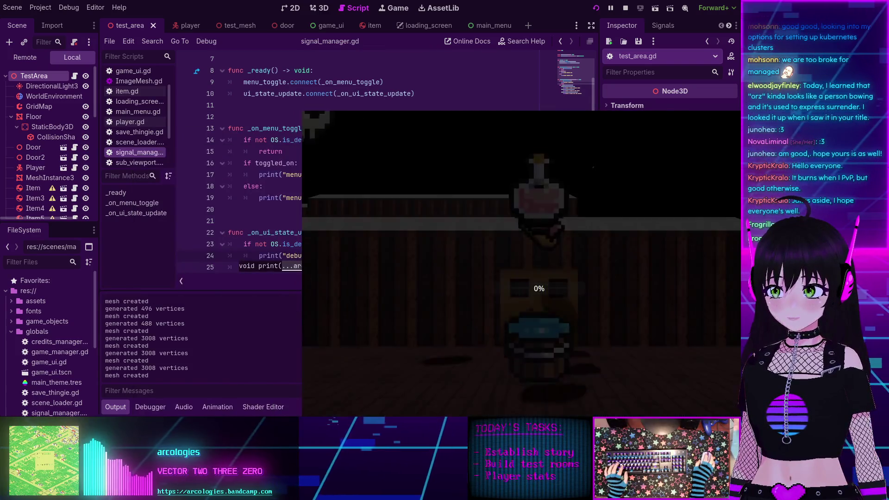
{"action": "key", "text": "Escape"}
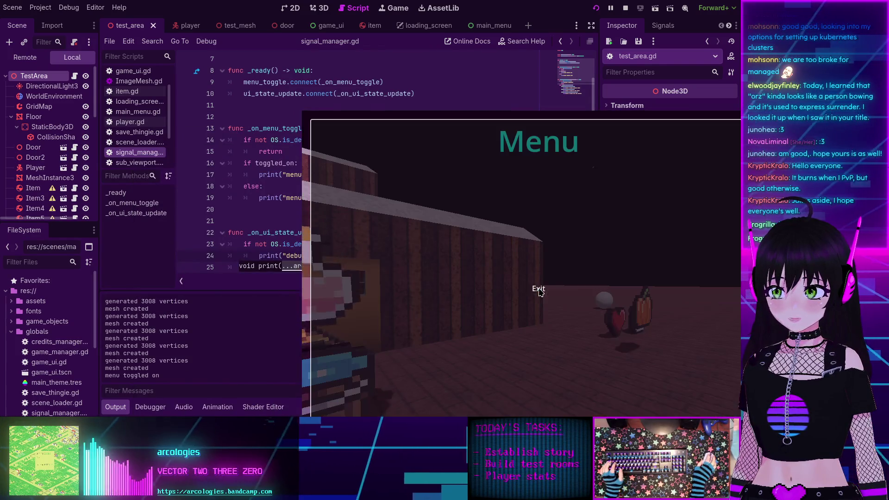
{"action": "key", "text": "Escape"}
{"action": "key", "text": "Escape"}
{"action": "key", "text": "Escape"}
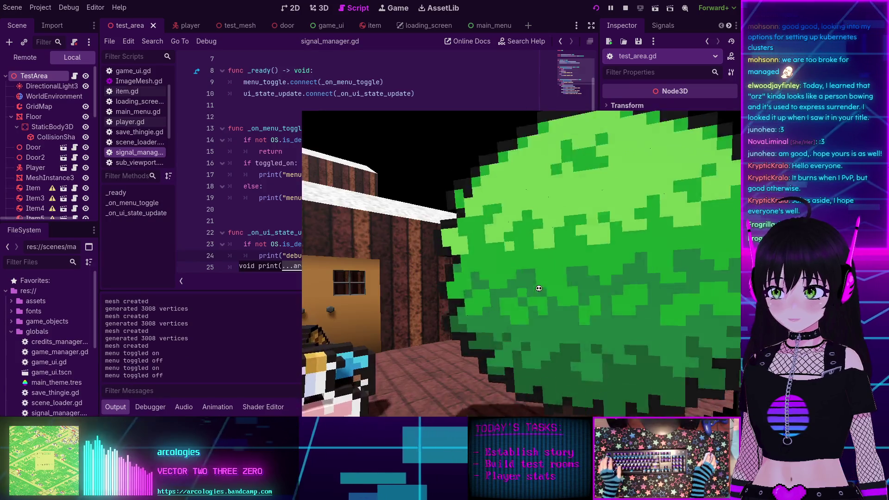
{"action": "key", "text": "Escape"}
{"action": "left_click", "coordinate": [539, 290]}
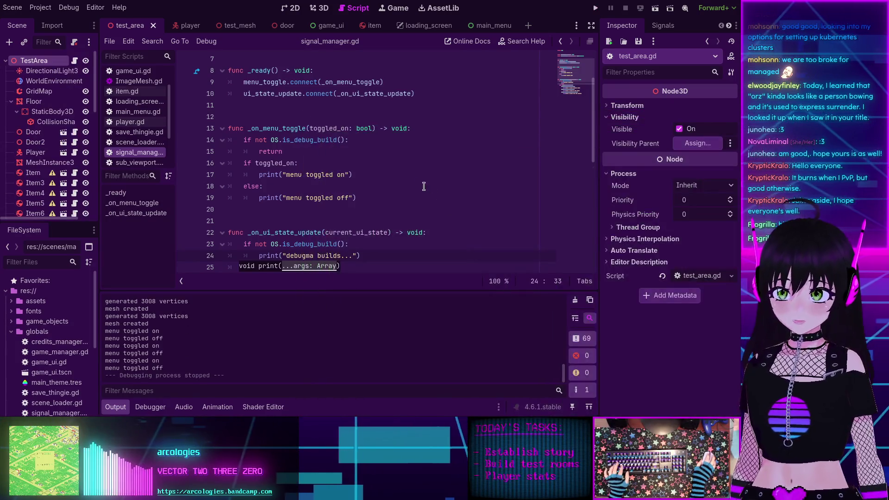
Step: Delete the debugma builds print line from signal_manager.gd
{"action": "scroll", "coordinate": [354, 183], "scroll_direction": "down", "scroll_amount": 2}
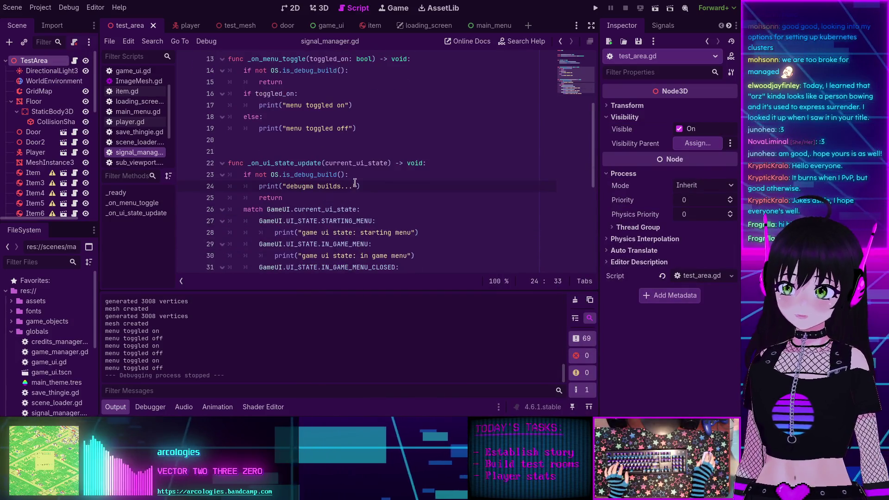
{"action": "triple_click", "coordinate": [366, 186]}
{"action": "key", "text": "BackSpace"}
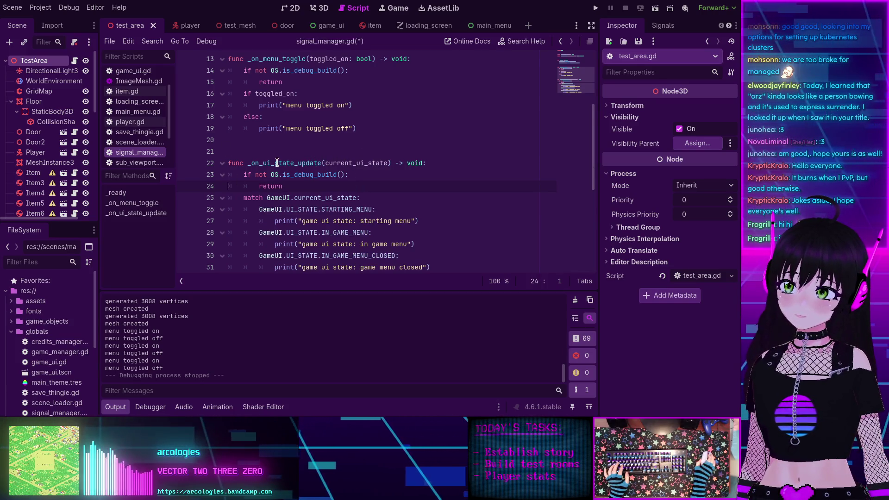
Step: Trace the ui_state_update signal to its declaration on line 5, then open game_ui.gd
{"action": "scroll", "coordinate": [280, 163], "scroll_direction": "up", "scroll_amount": 4}
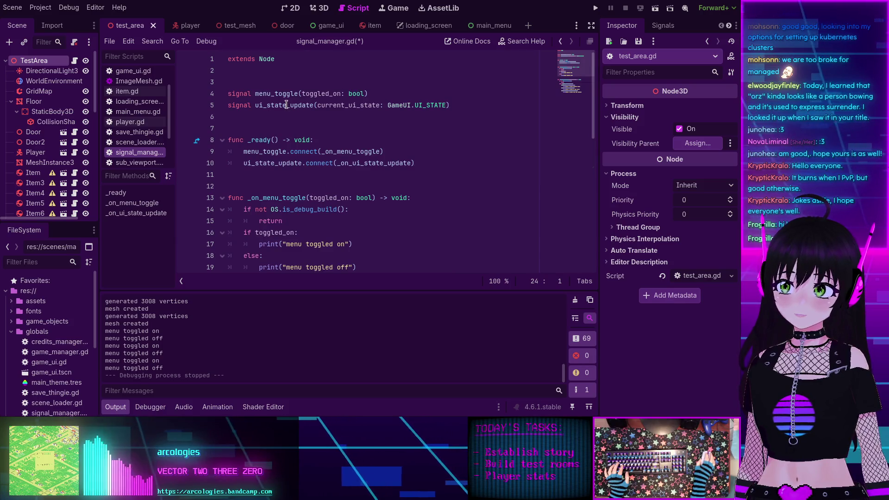
{"action": "double_click", "coordinate": [364, 163]}
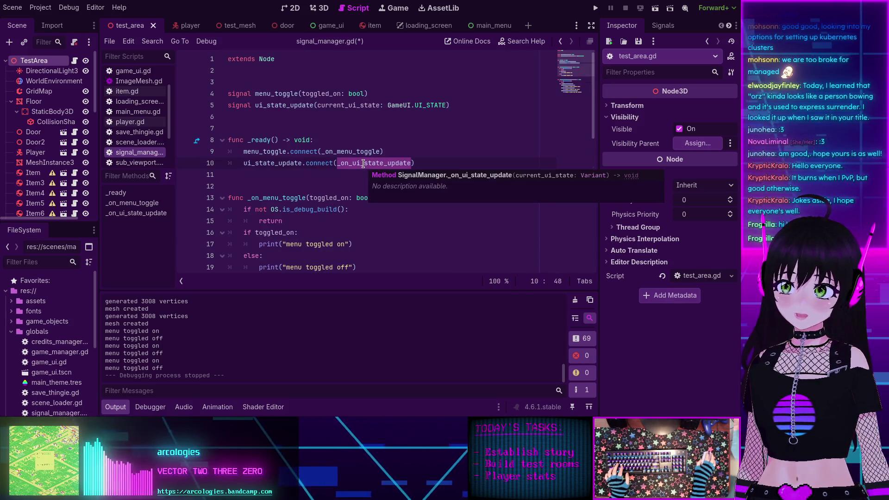
{"action": "double_click", "coordinate": [279, 163]}
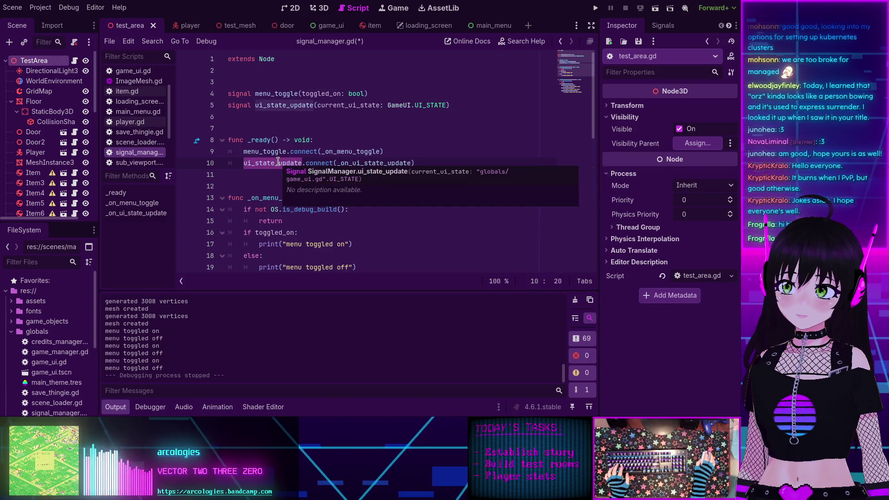
{"action": "double_click", "coordinate": [281, 105]}
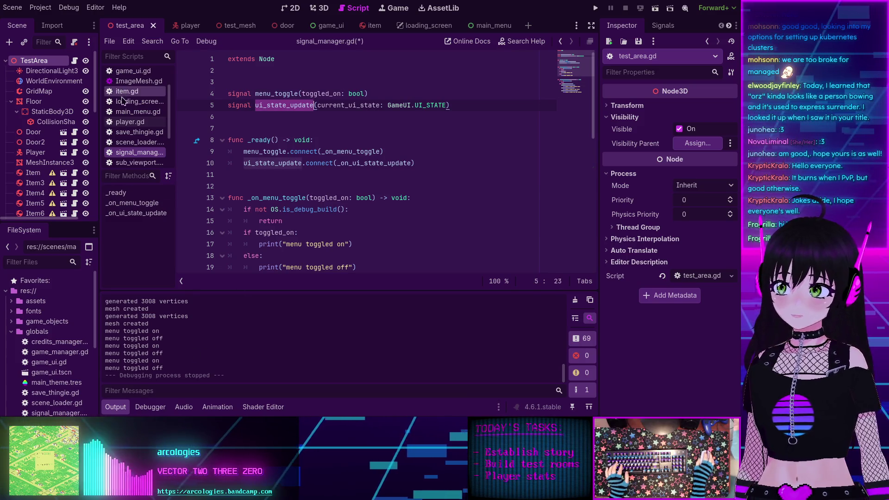
{"action": "scroll", "coordinate": [123, 106], "scroll_direction": "up", "scroll_amount": 3}
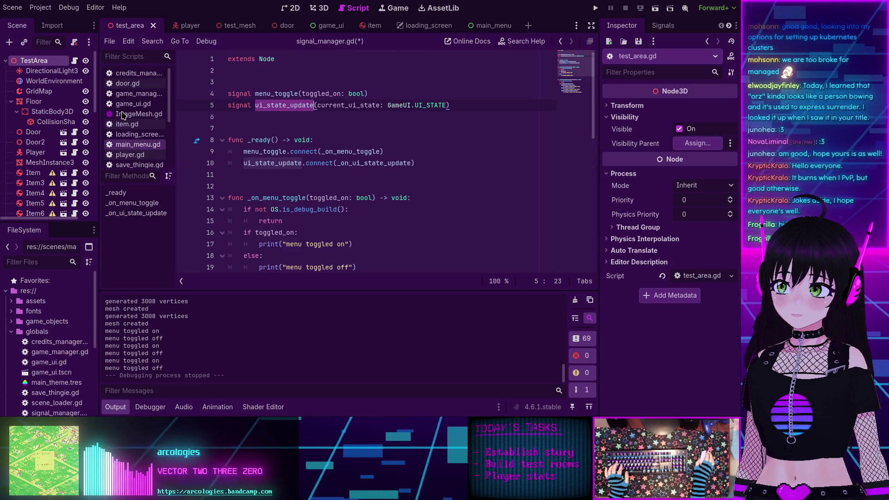
{"action": "left_click", "coordinate": [133, 103]}
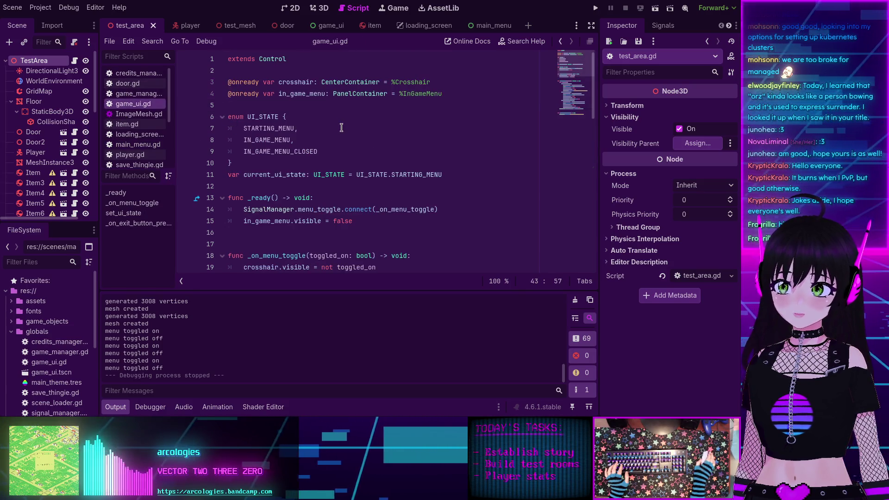
Step: Search the project for set_ui_state and view its matches in test_area.gd and game_ui.gd
{"action": "scroll", "coordinate": [324, 125], "scroll_direction": "down", "scroll_amount": 6}
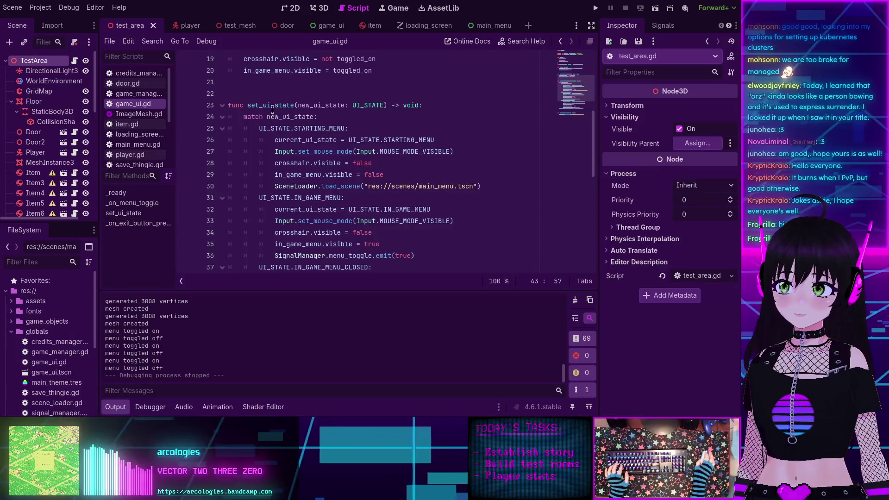
{"action": "double_click", "coordinate": [273, 105]}
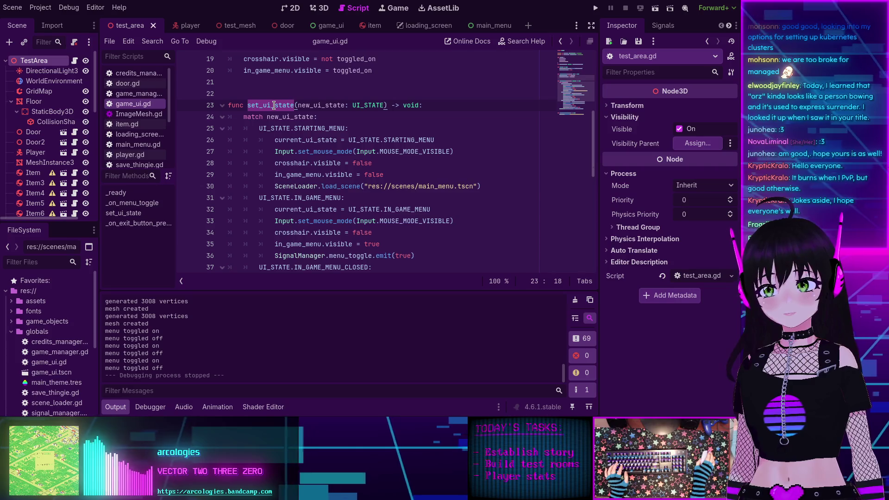
{"action": "scroll", "coordinate": [274, 105], "scroll_direction": "down", "scroll_amount": 2}
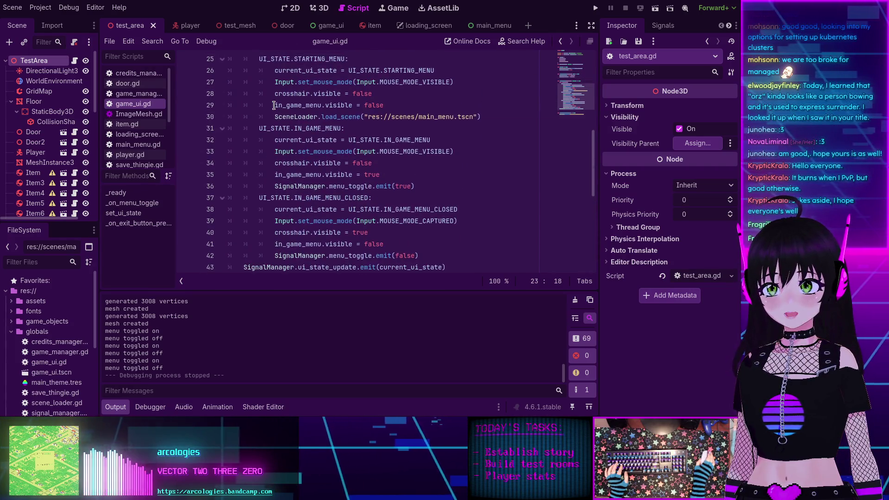
{"action": "scroll", "coordinate": [274, 105], "scroll_direction": "up", "scroll_amount": 3}
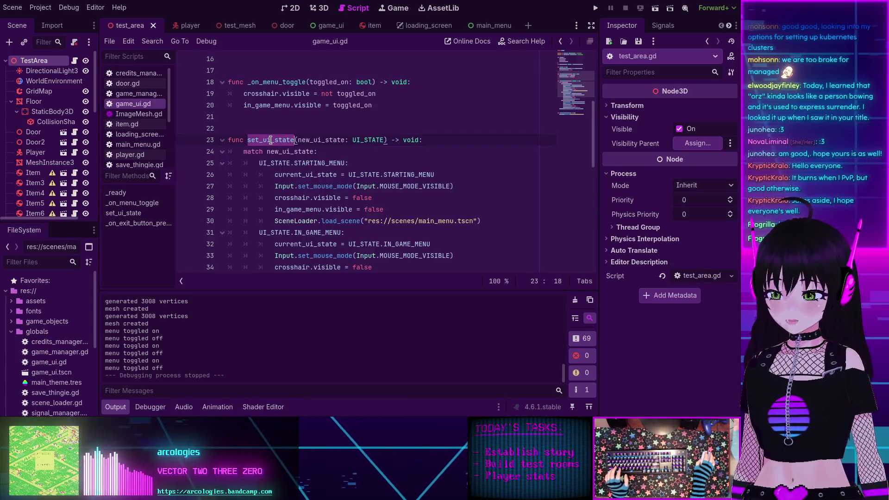
{"action": "key", "text": "ctrl+shift+f"}
{"action": "left_click", "coordinate": [369, 254]}
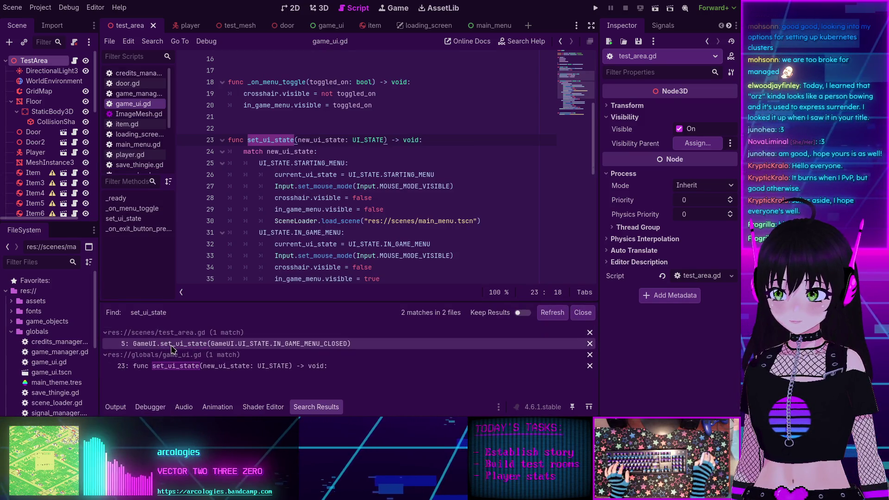
{"action": "left_click", "coordinate": [173, 348]}
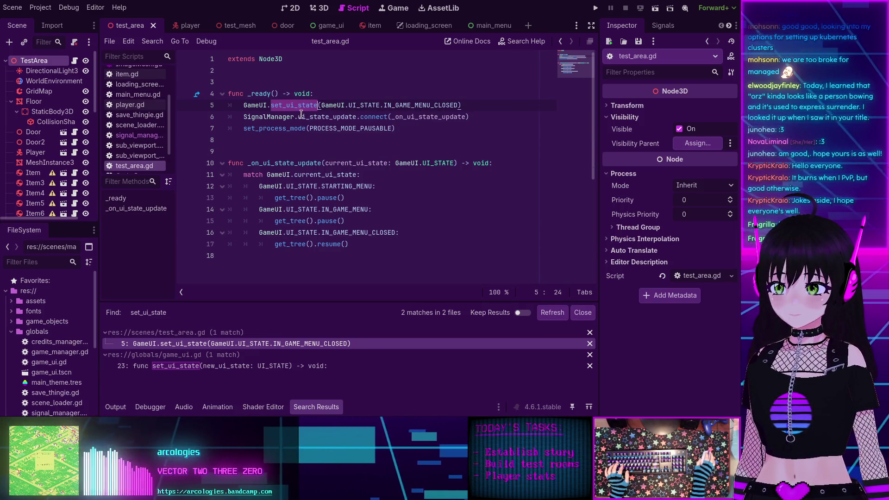
{"action": "left_click", "coordinate": [203, 367]}
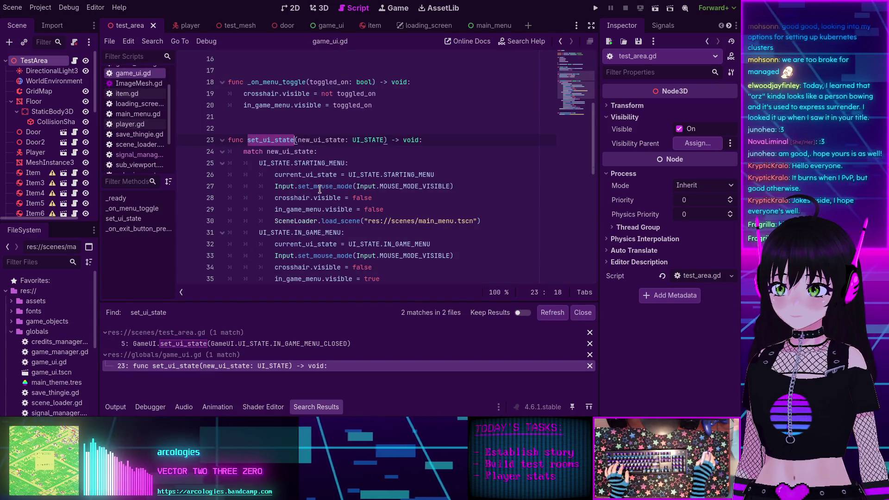
Step: Select _on_menu_toggle in game_ui.gd to see where it is used
{"action": "scroll", "coordinate": [270, 139], "scroll_direction": "down", "scroll_amount": 6}
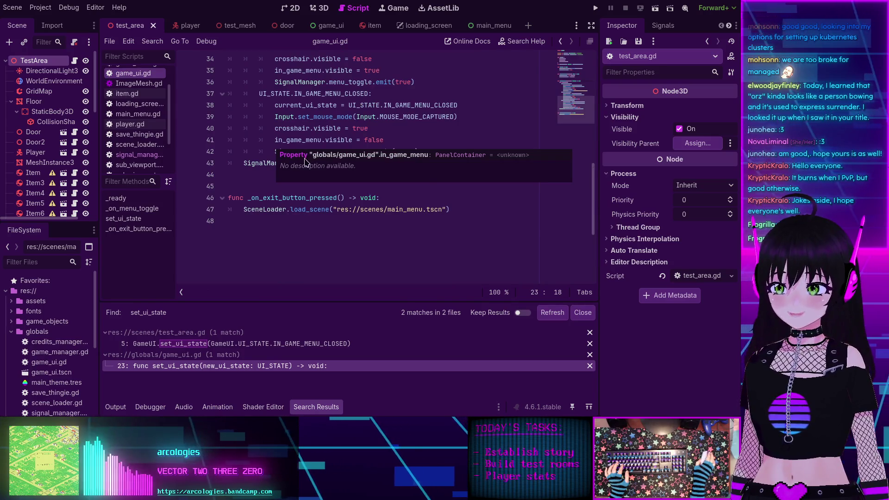
{"action": "left_click", "coordinate": [379, 241]}
{"action": "scroll", "coordinate": [324, 194], "scroll_direction": "up", "scroll_amount": 9}
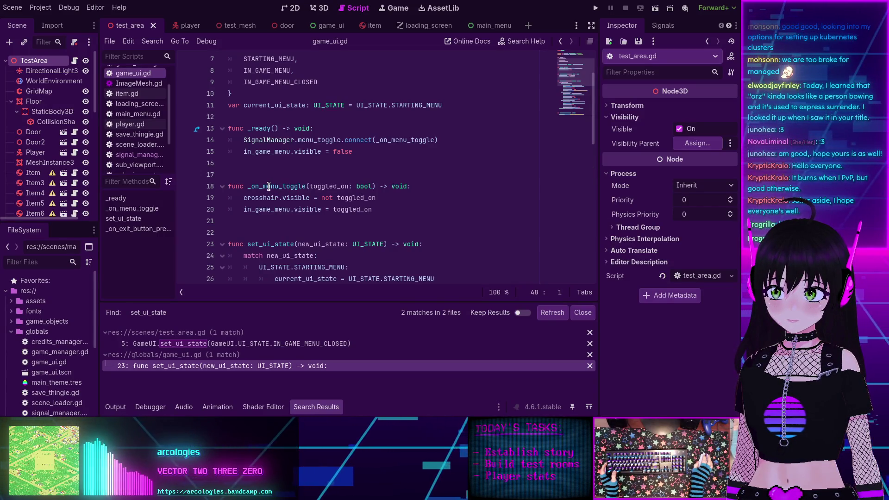
{"action": "double_click", "coordinate": [269, 186]}
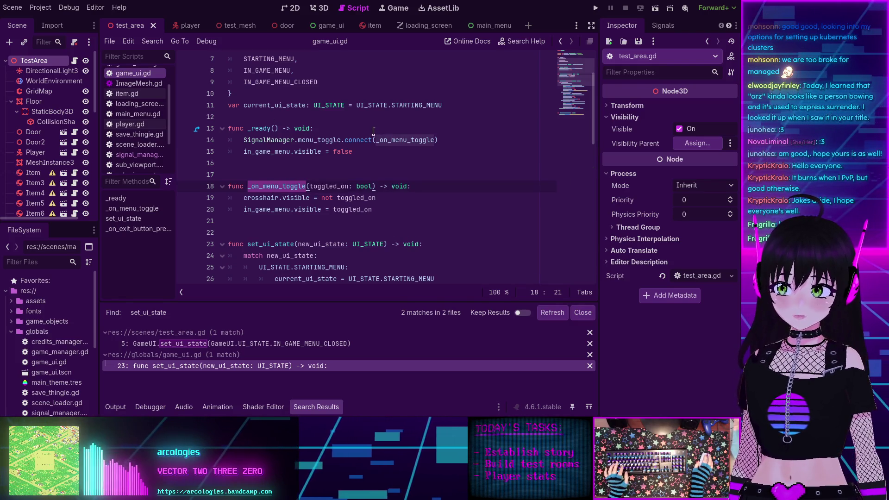
{"action": "scroll", "coordinate": [369, 134], "scroll_direction": "up", "scroll_amount": 3}
{"action": "scroll", "coordinate": [369, 134], "scroll_direction": "down", "scroll_amount": 10}
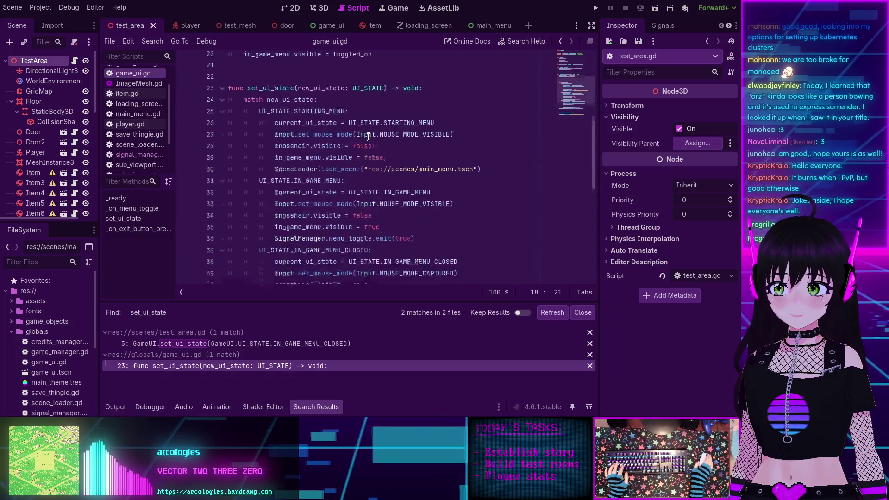
{"action": "scroll", "coordinate": [369, 135], "scroll_direction": "up", "scroll_amount": 10}
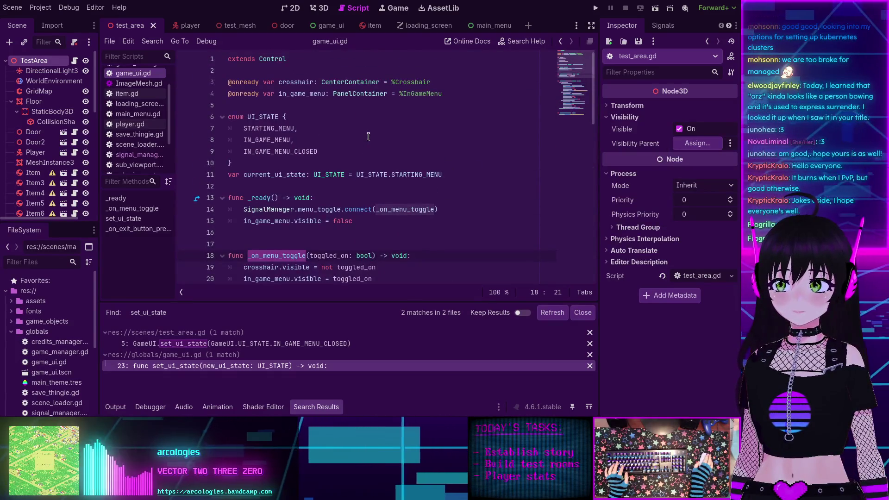
Step: Search the whole project for the menu_toggle signal and scroll its 14 matches
{"action": "double_click", "coordinate": [312, 210]}
{"action": "key", "text": "ctrl+shift+f"}
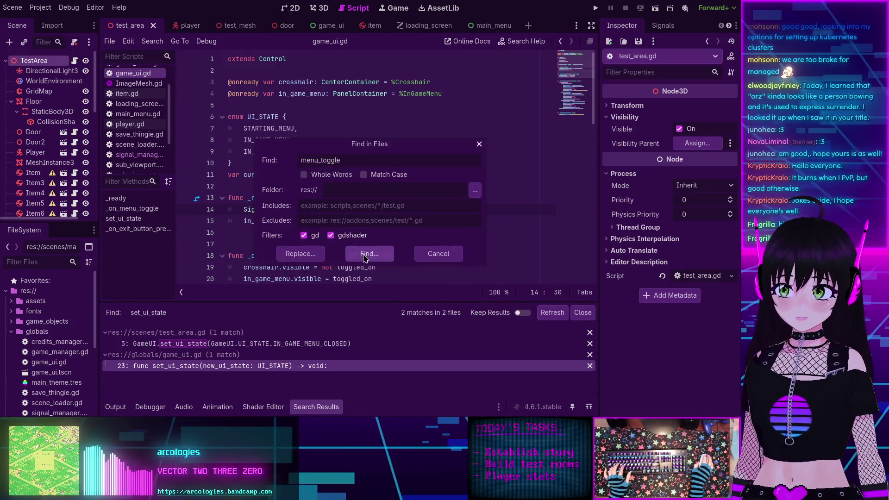
{"action": "left_click", "coordinate": [365, 258]}
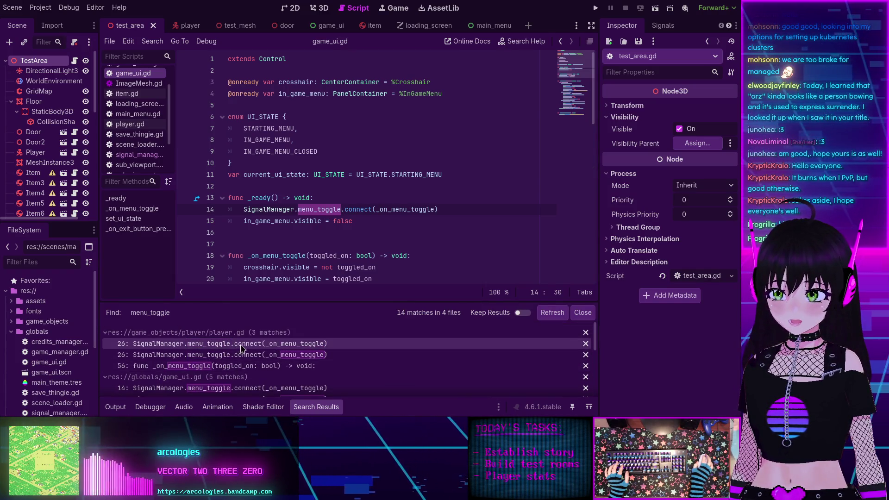
{"action": "scroll", "coordinate": [247, 353], "scroll_direction": "down", "scroll_amount": 2}
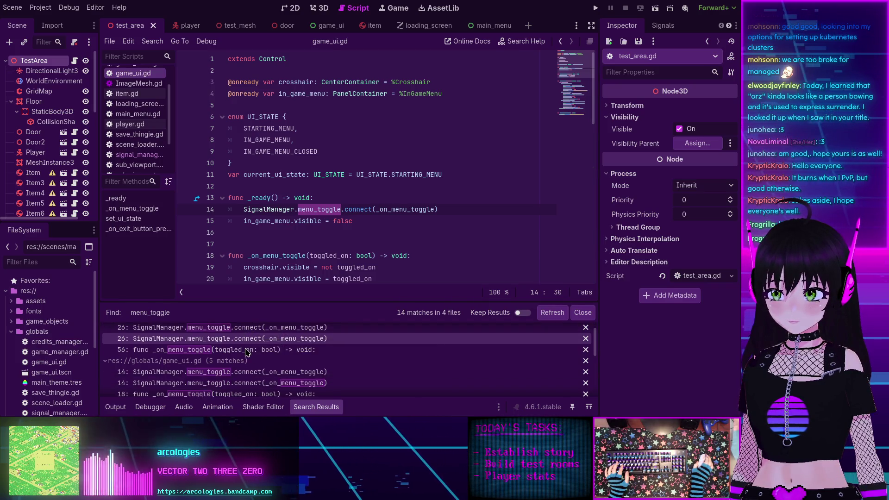
{"action": "scroll", "coordinate": [226, 359], "scroll_direction": "down", "scroll_amount": 2}
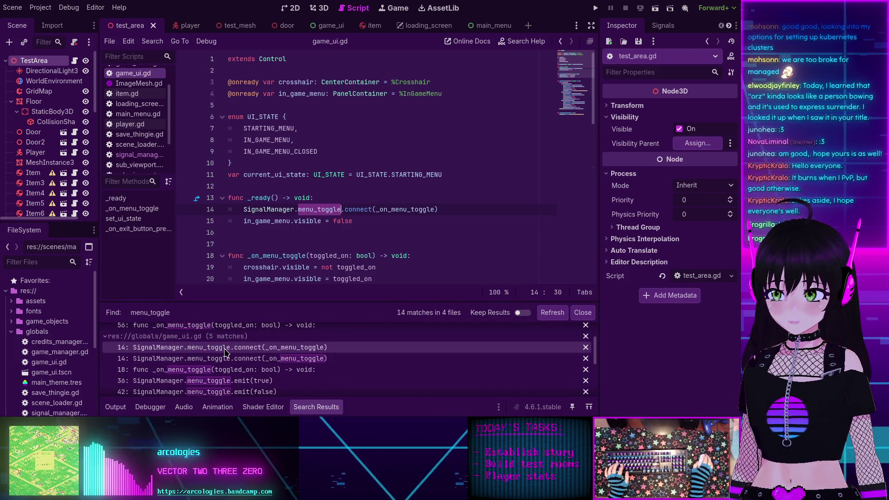
{"action": "scroll", "coordinate": [258, 369], "scroll_direction": "down", "scroll_amount": 2}
{"action": "scroll", "coordinate": [258, 370], "scroll_direction": "down", "scroll_amount": 1}
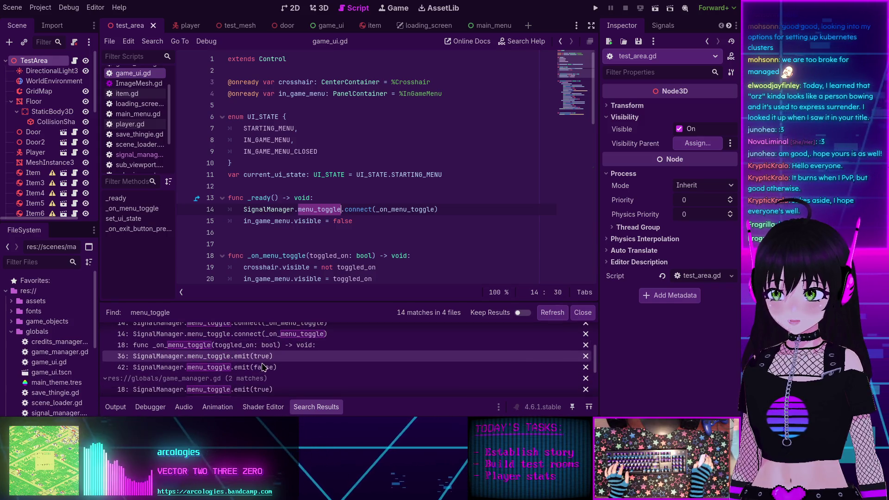
{"action": "scroll", "coordinate": [247, 354], "scroll_direction": "down", "scroll_amount": 1}
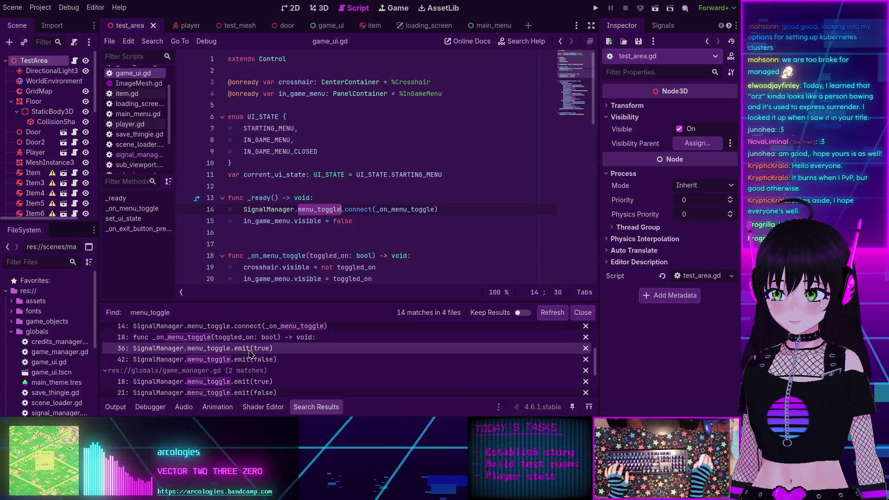
Step: Check the menu_toggle emit(true) and emit(false) results and open game_manager.gd there
{"action": "left_click", "coordinate": [250, 353]}
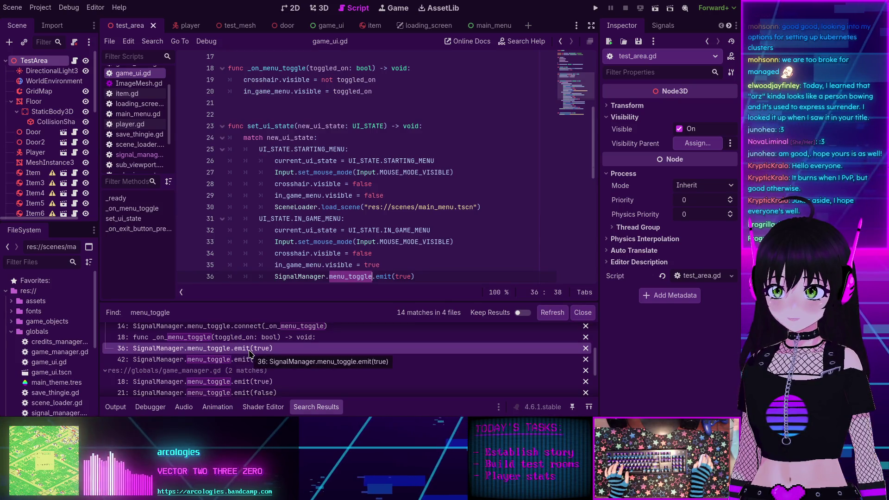
{"action": "left_click", "coordinate": [245, 360]}
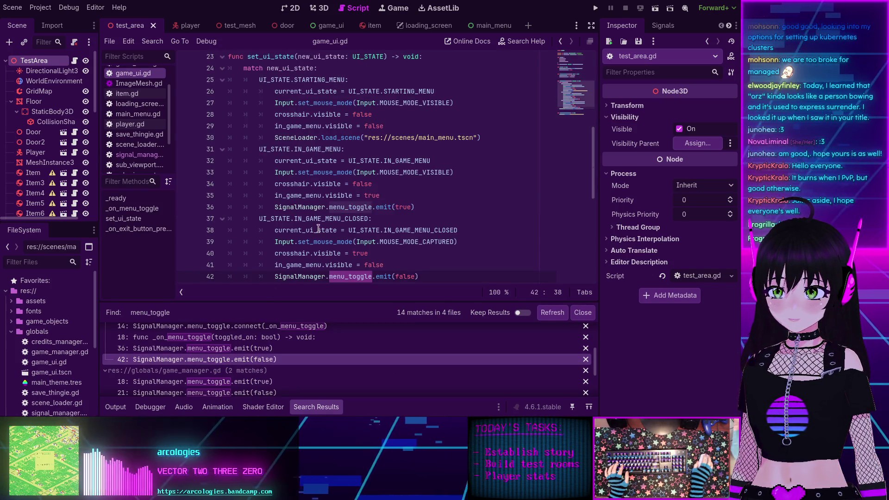
{"action": "scroll", "coordinate": [314, 235], "scroll_direction": "down", "scroll_amount": 1}
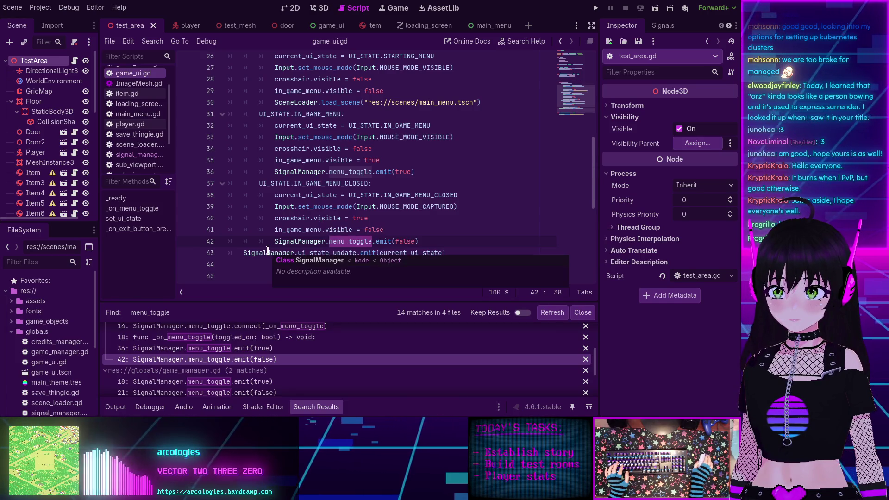
{"action": "left_click", "coordinate": [196, 387]}
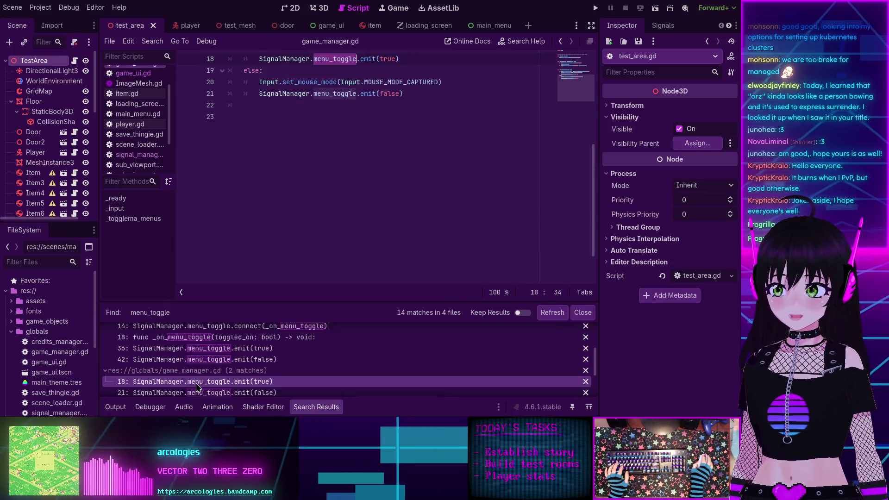
Step: Highlight uses of _togglema_menus and collapse the bottom panel for a taller editor
{"action": "scroll", "coordinate": [267, 146], "scroll_direction": "up", "scroll_amount": 4}
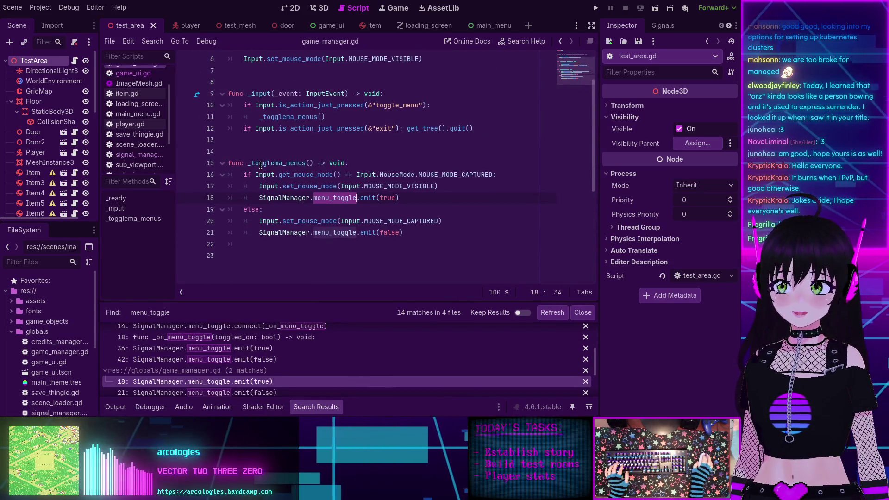
{"action": "double_click", "coordinate": [267, 164]}
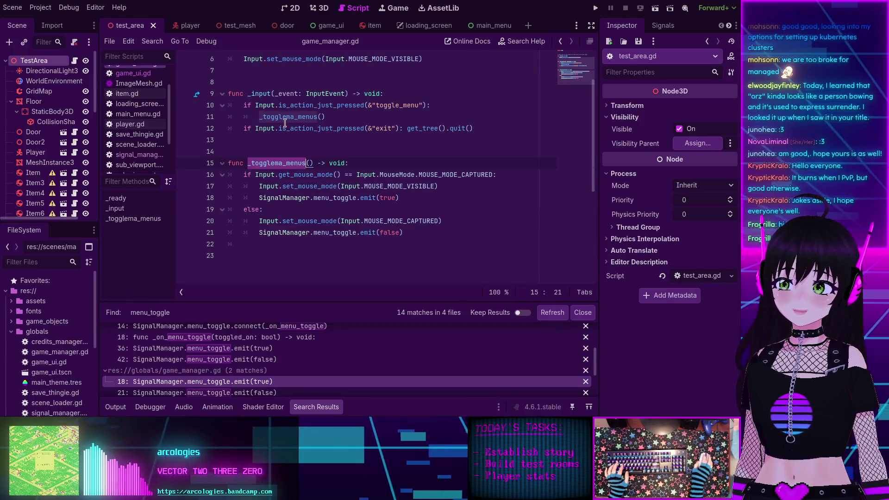
{"action": "mouse_move", "coordinate": [280, 117]}
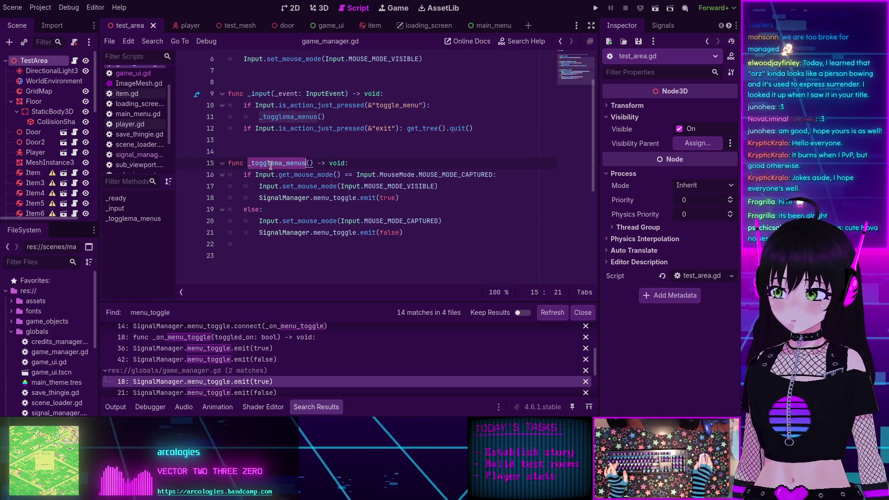
{"action": "left_click", "coordinate": [115, 406]}
{"action": "left_click", "coordinate": [115, 407]}
Step: Inspect _input's toggle_menu handling and select the body of _togglema_menus
{"action": "scroll", "coordinate": [275, 167], "scroll_direction": "up", "scroll_amount": 2}
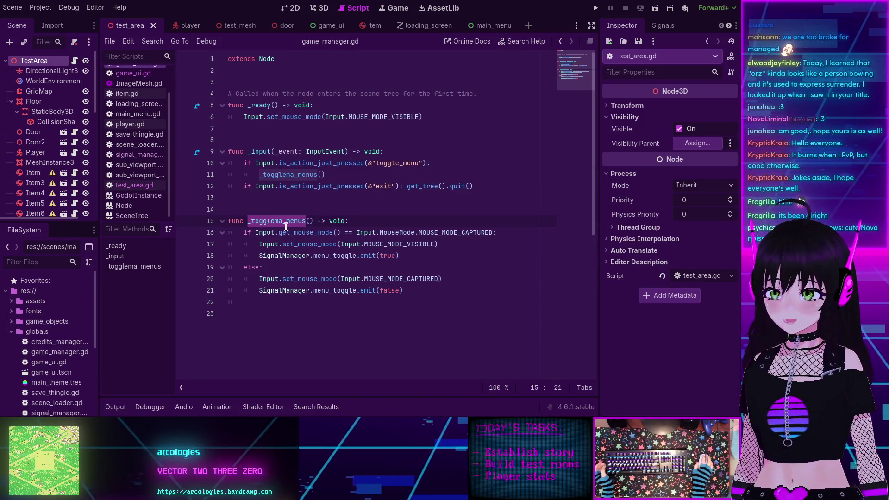
{"action": "double_click", "coordinate": [290, 151]}
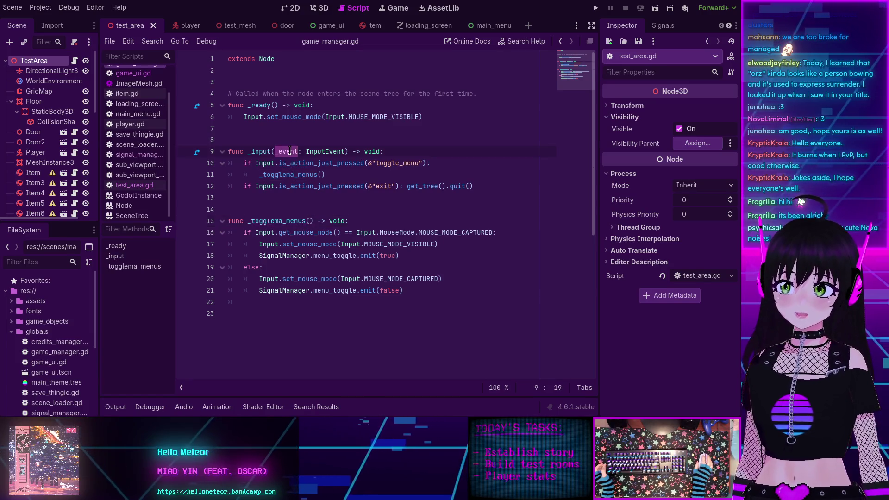
{"action": "double_click", "coordinate": [393, 163]}
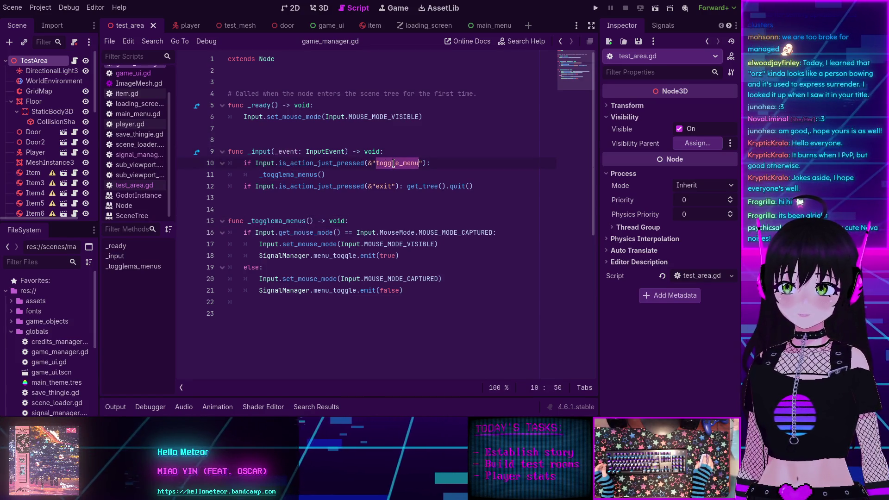
{"action": "double_click", "coordinate": [292, 176]}
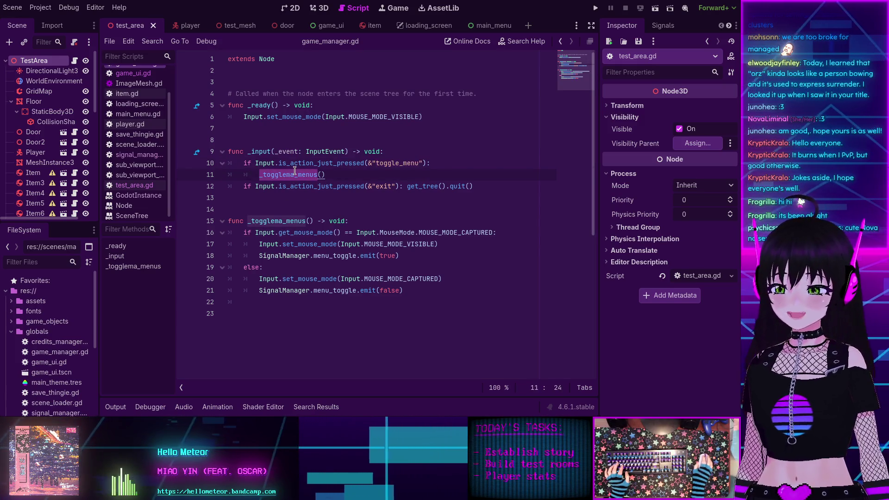
{"action": "double_click", "coordinate": [270, 221]}
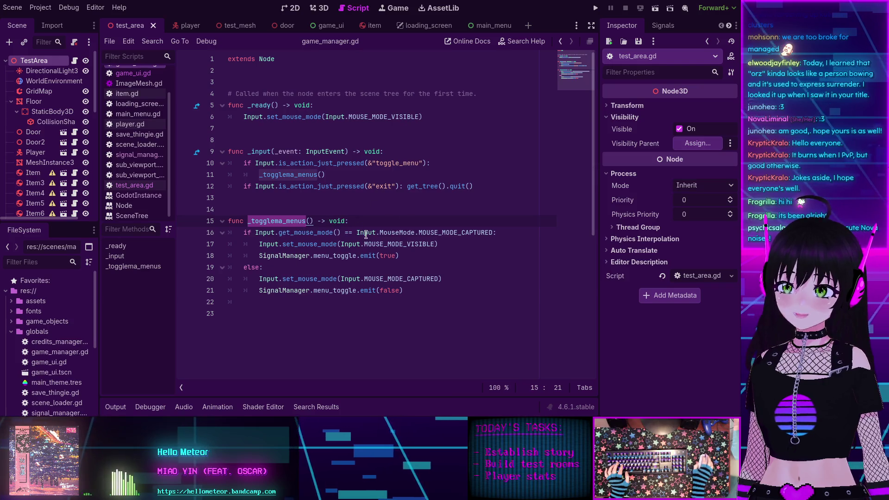
{"action": "left_click", "coordinate": [364, 220]}
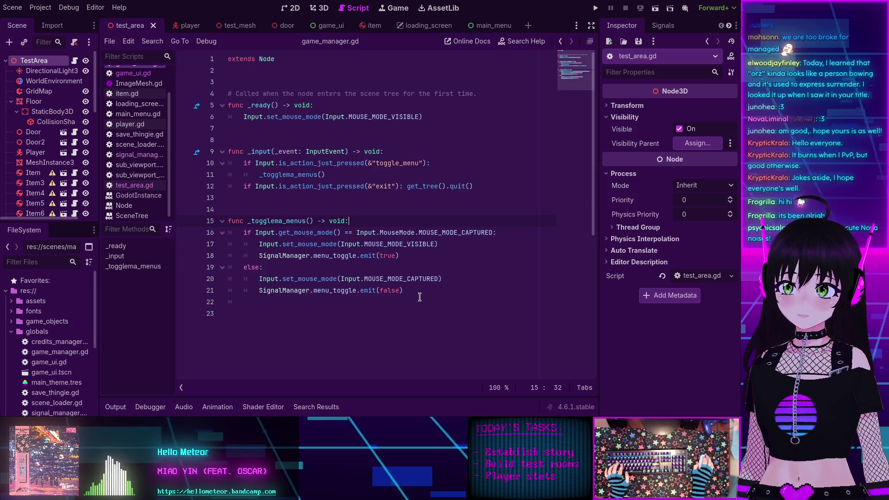
{"action": "mouse_move", "coordinate": [419, 293]}
{"action": "left_mouse_down"}
{"action": "mouse_move", "coordinate": [259, 224]}
{"action": "mouse_move", "coordinate": [229, 232]}
{"action": "left_mouse_up"}
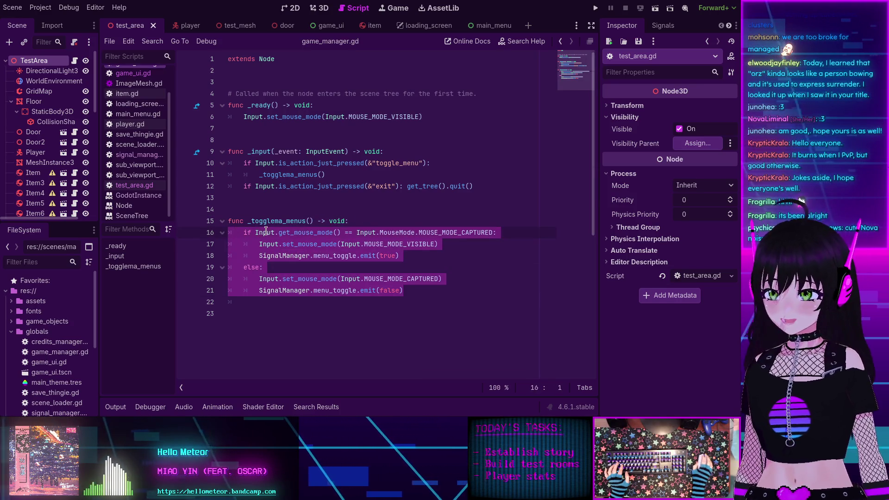
Step: Comment out the _togglema_menus body (lines 16–21) with Ctrl+K, then switch to signal_manager.gd
{"action": "mouse_move", "coordinate": [267, 231]}
{"action": "key", "text": "ctrl+k"}
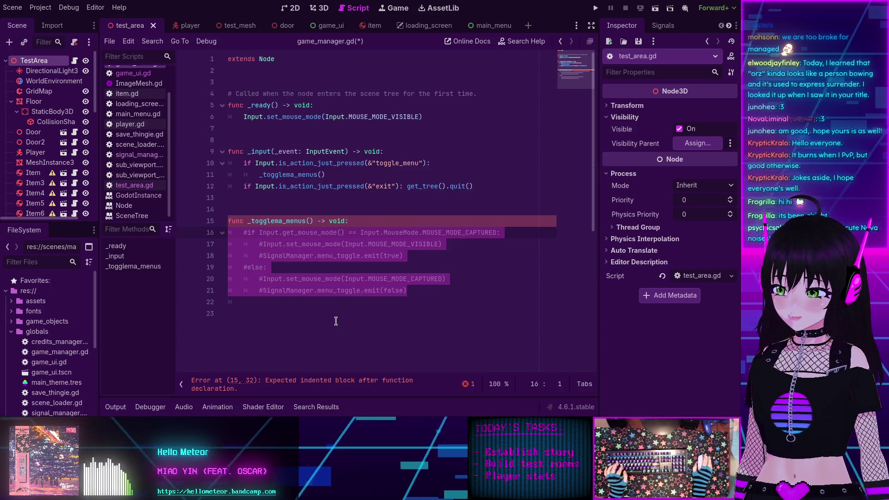
{"action": "left_click", "coordinate": [278, 305]}
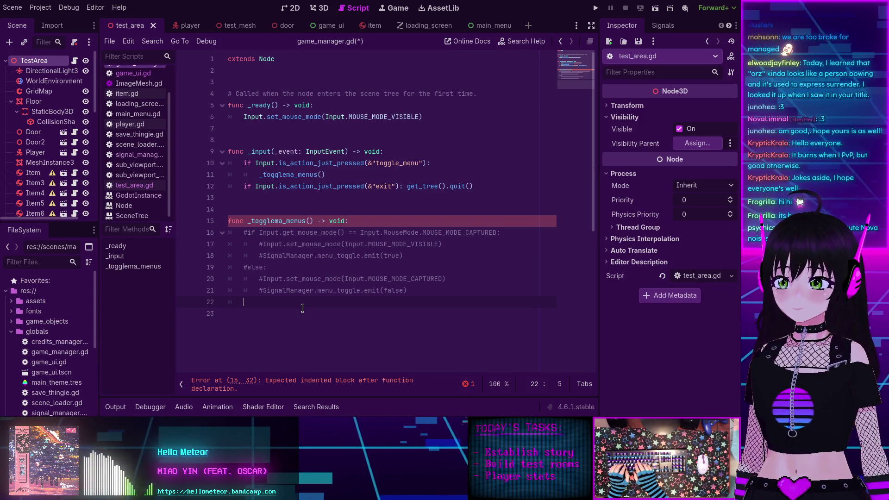
{"action": "type", "text": "match"}
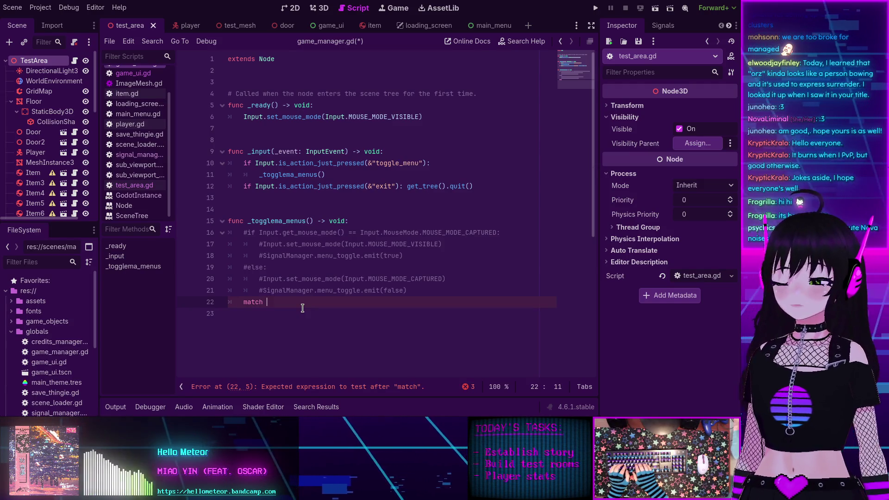
{"action": "key", "text": "BackSpace"}
{"action": "key", "text": "BackSpace"}
{"action": "key", "text": "BackSpace"}
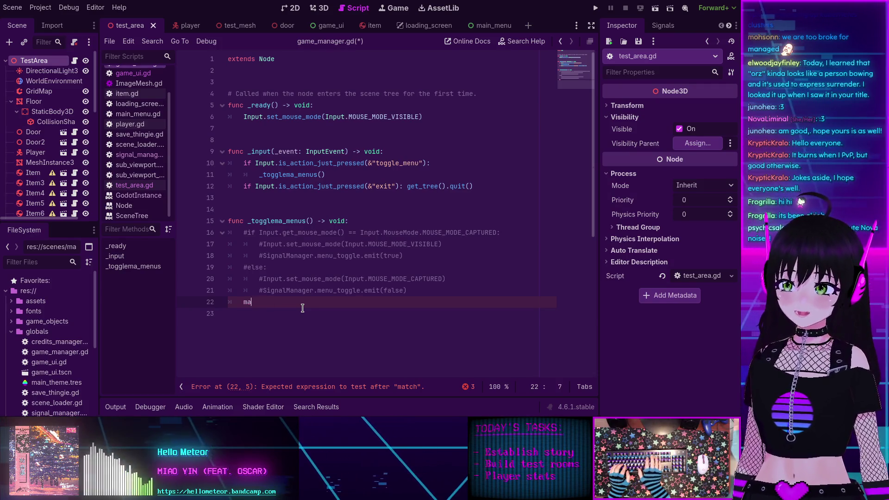
{"action": "left_click", "coordinate": [133, 267]}
{"action": "left_click", "coordinate": [134, 155]}
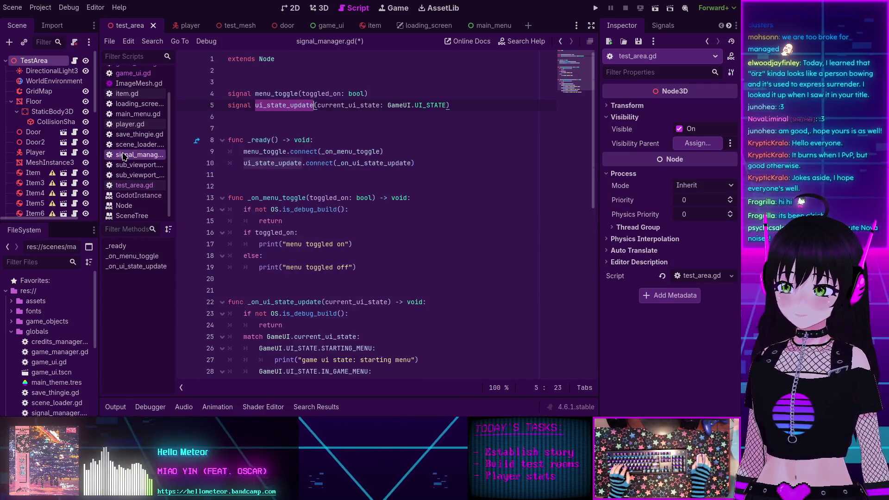
Step: Copy the GameUI.current_ui_state match block from signal_manager.gd into _togglema_menus at line 22
{"action": "scroll", "coordinate": [401, 255], "scroll_direction": "down", "scroll_amount": 4}
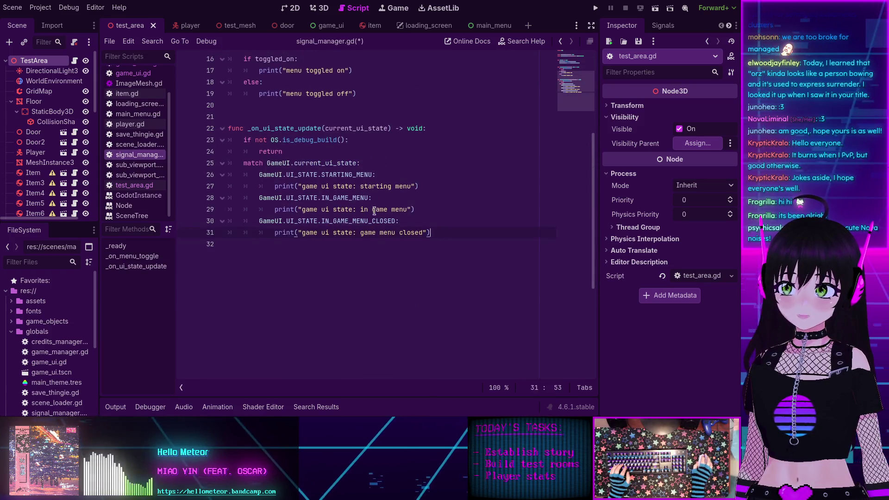
{"action": "left_click_drag", "start_coordinate": [436, 233], "coordinate": [240, 162]}
{"action": "key", "text": "ctrl+c"}
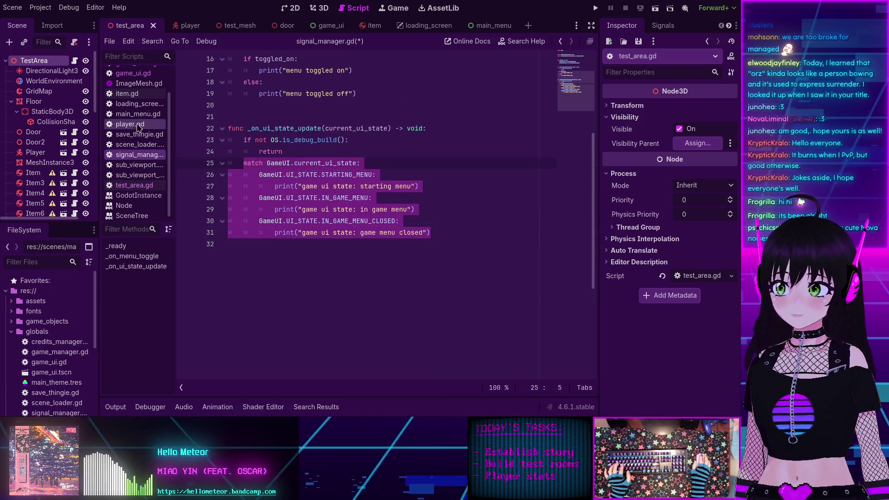
{"action": "left_click", "coordinate": [561, 53]}
{"action": "scroll", "coordinate": [340, 231], "scroll_direction": "down", "scroll_amount": 3}
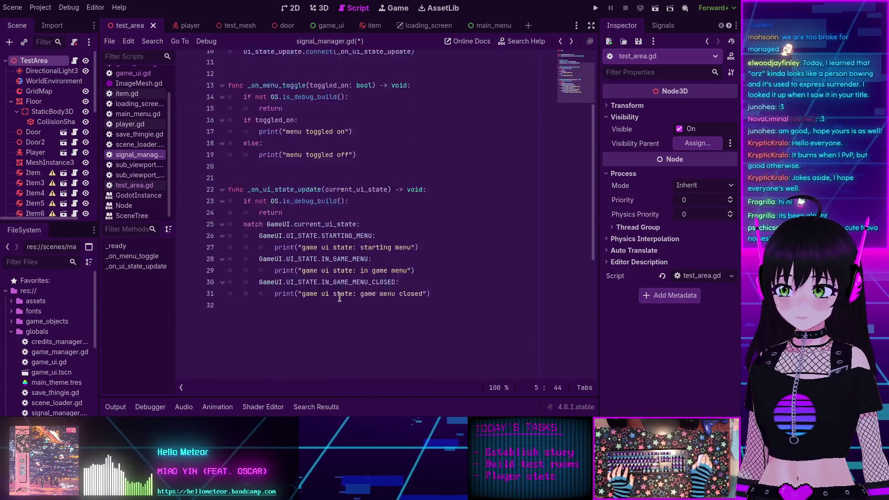
{"action": "scroll", "coordinate": [340, 297], "scroll_direction": "up", "scroll_amount": 5}
{"action": "scroll", "coordinate": [134, 105], "scroll_direction": "up", "scroll_amount": 2}
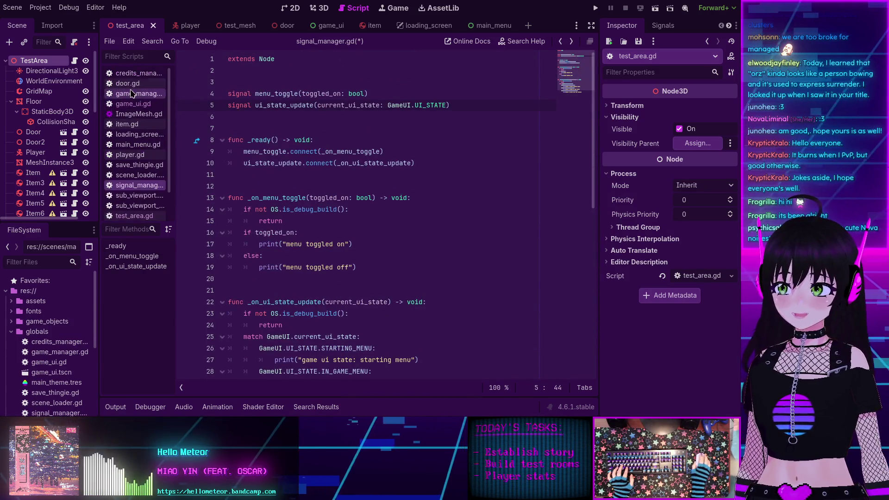
{"action": "left_click", "coordinate": [134, 105]}
{"action": "left_click", "coordinate": [135, 94]}
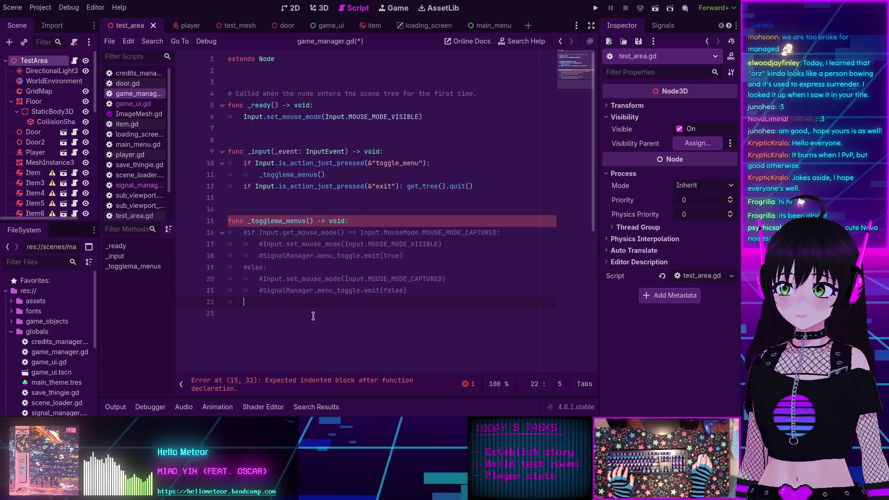
{"action": "key", "text": "ctrl+v"}
{"action": "scroll", "coordinate": [283, 261], "scroll_direction": "down", "scroll_amount": 1}
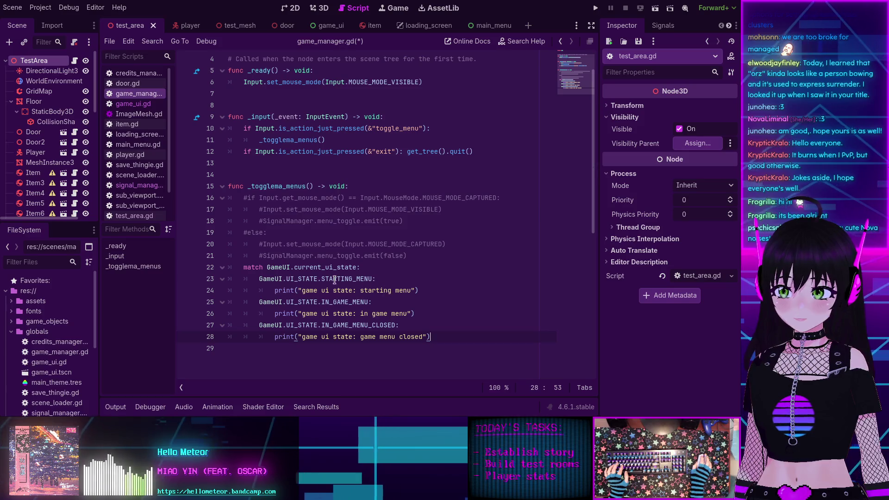
Step: Change line 24's STARTING_MENU print message to "do nothing, we're in the starting menu..."
{"action": "double_click", "coordinate": [259, 185]}
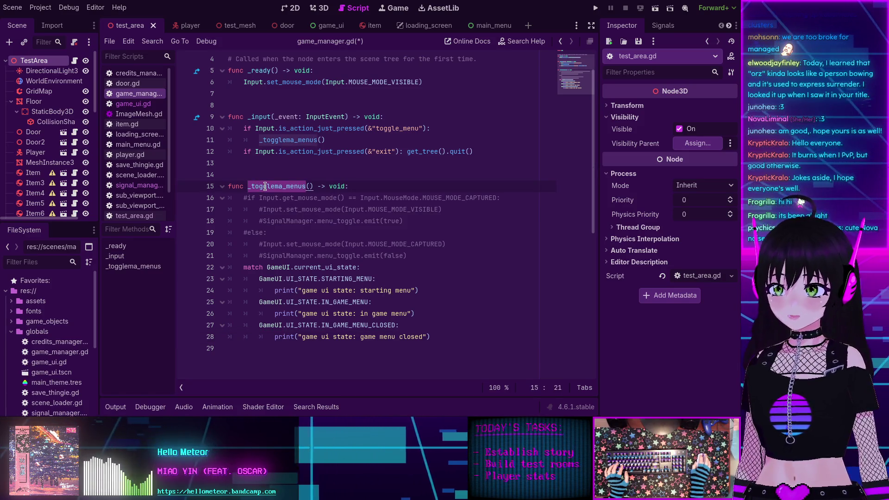
{"action": "double_click", "coordinate": [343, 291]}
{"action": "mouse_move", "coordinate": [421, 290]}
{"action": "left_mouse_down"}
{"action": "mouse_move", "coordinate": [278, 290]}
{"action": "mouse_move", "coordinate": [415, 291]}
{"action": "left_mouse_up"}
{"action": "left_click", "coordinate": [307, 290]}
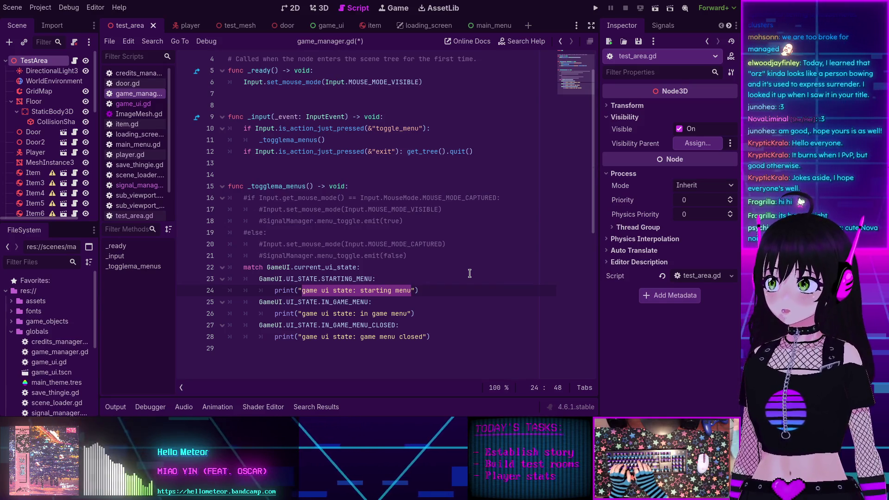
{"action": "type", "text": "do nothing, "}
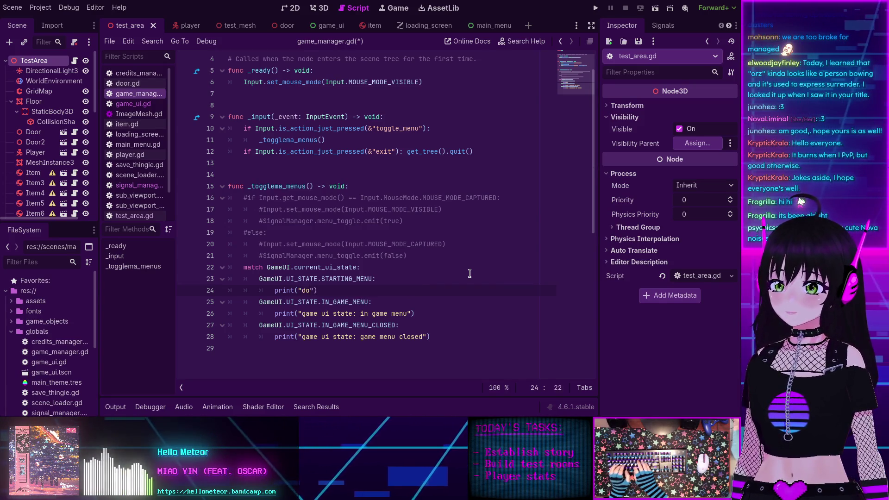
{"action": "type", "text": "we're "}
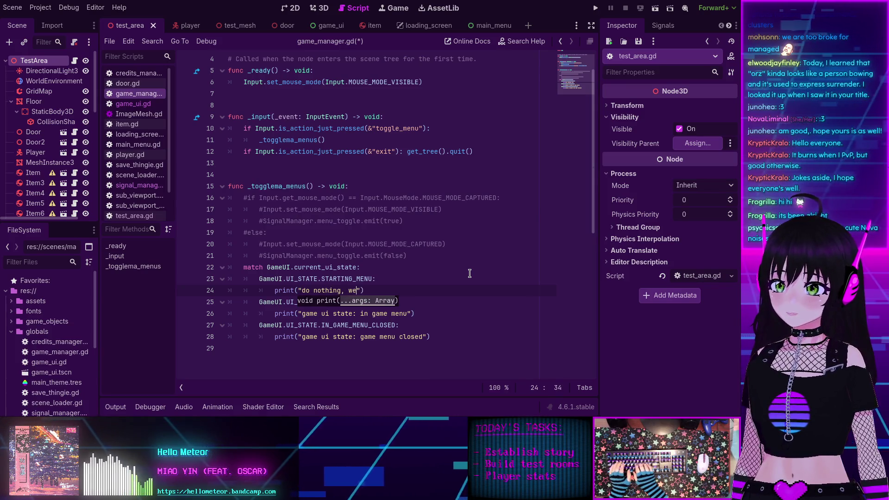
{"action": "type", "text": "in the starting "}
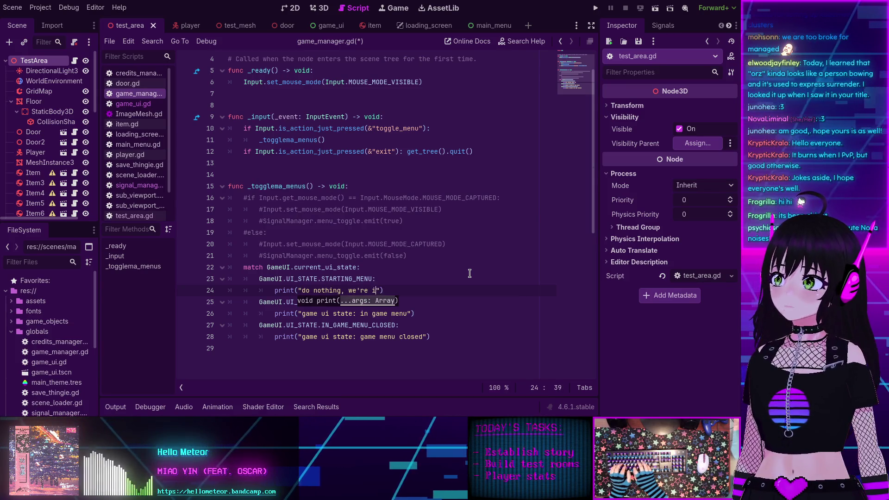
{"action": "type", "text": "menu..."}
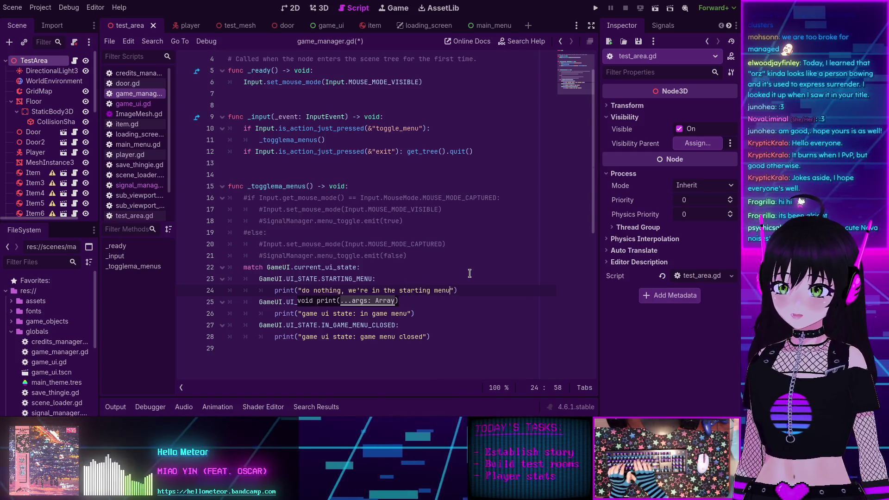
Step: Delete the in-game-menu print statement on line 26
{"action": "scroll", "coordinate": [466, 287], "scroll_direction": "down", "scroll_amount": 1}
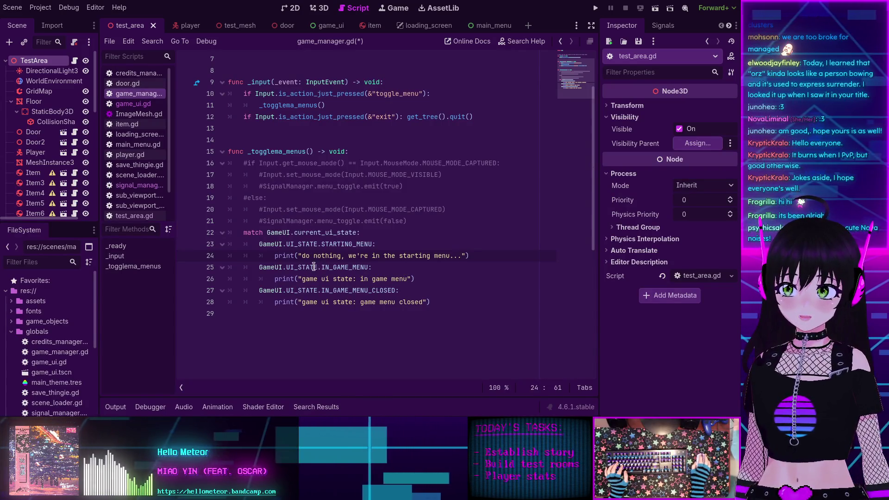
{"action": "scroll", "coordinate": [411, 277], "scroll_direction": "up", "scroll_amount": 1}
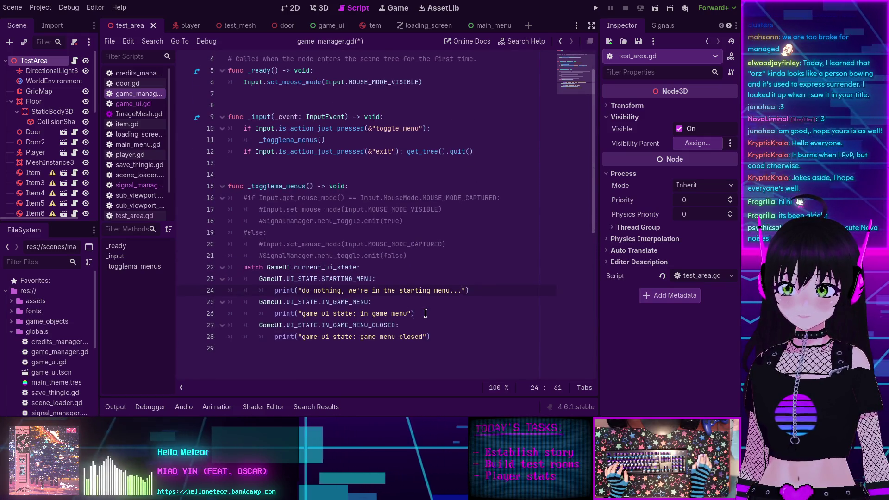
{"action": "left_click_drag", "start_coordinate": [417, 313], "coordinate": [277, 313]}
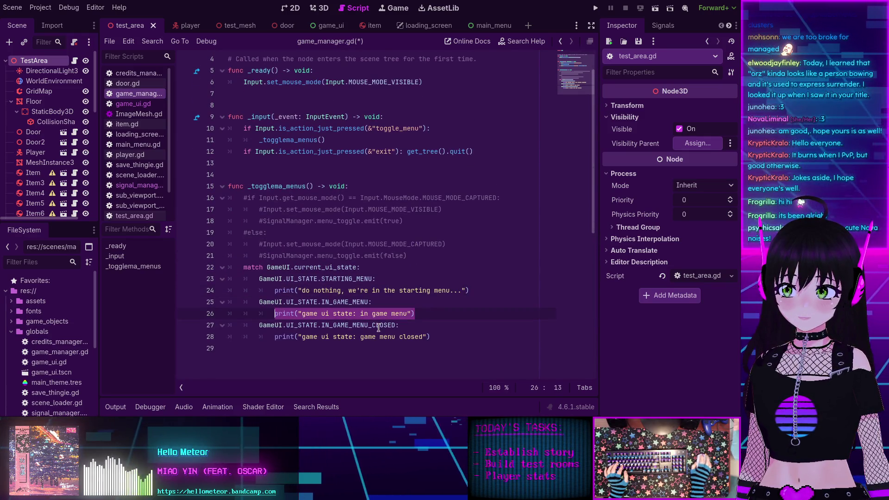
{"action": "key", "text": "BackSpace"}
{"action": "key", "text": "BackSpace"}
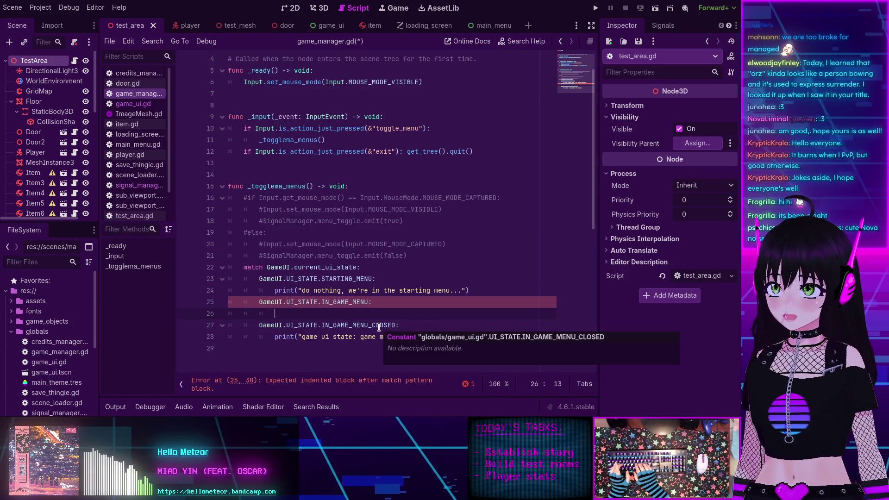
Step: Make the IN_GAME_MENU case call GameUI.set_ui_state with IN_GAME_MENU_CLOSED
{"action": "type", "text": "G"}
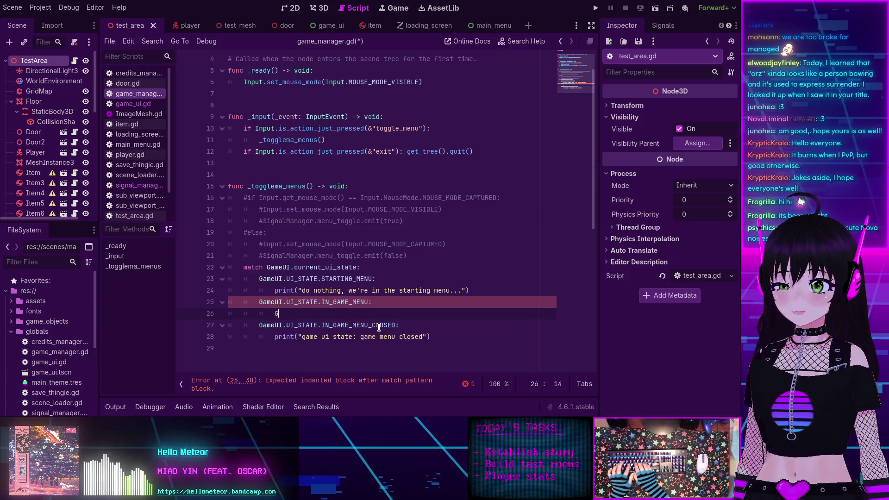
{"action": "type", "text": "ameUI.set_ui"}
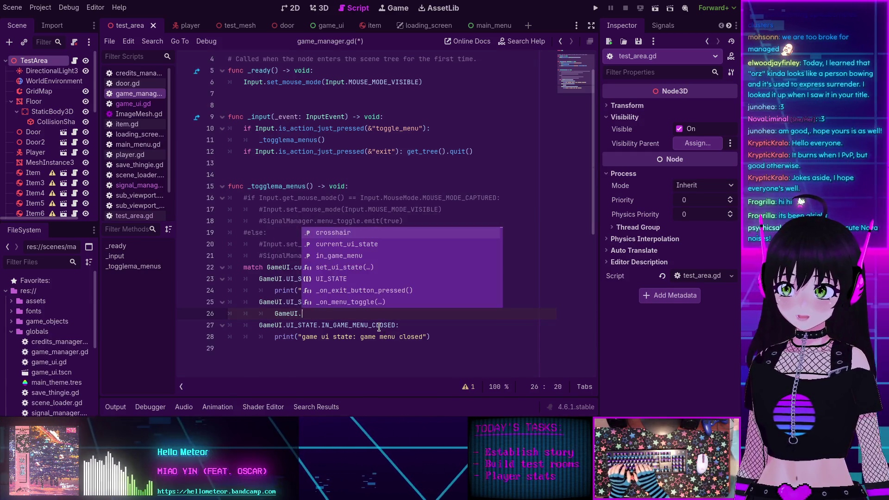
{"action": "key", "text": "Return"}
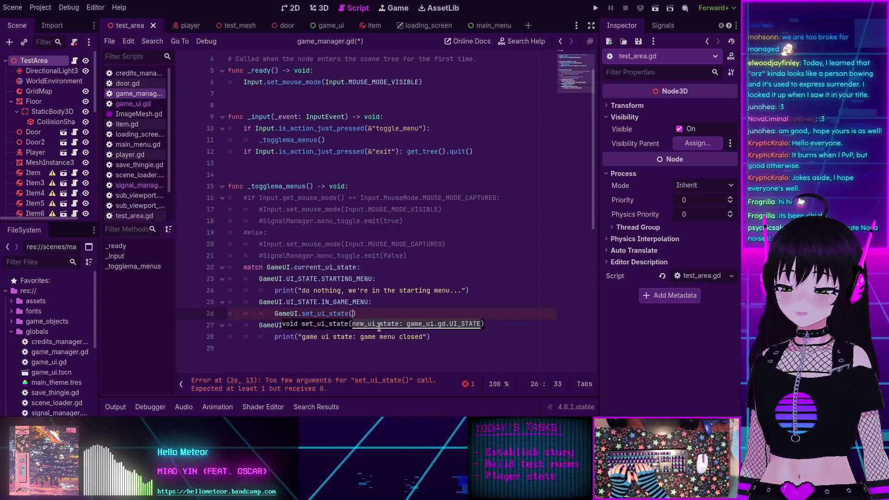
{"action": "scroll", "coordinate": [277, 278], "scroll_direction": "down", "scroll_amount": 1}
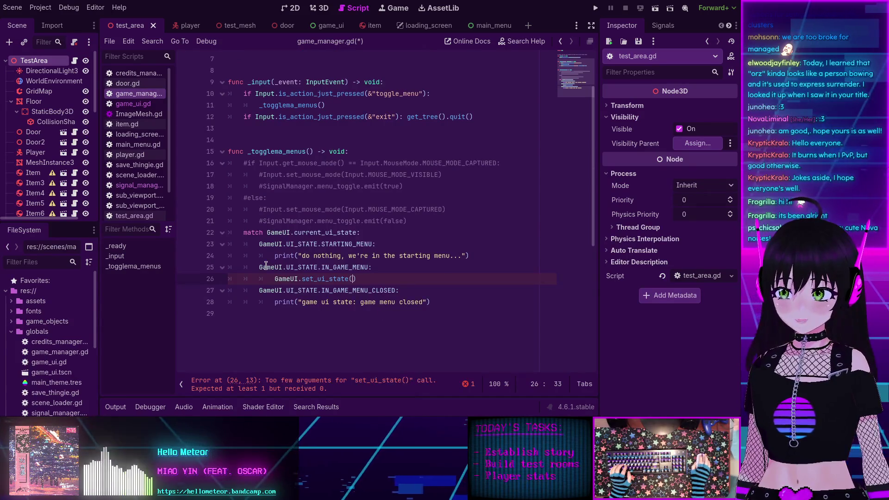
{"action": "left_click_drag", "start_coordinate": [258, 289], "coordinate": [395, 291]}
{"action": "type", "text": "GameUI.UI_STATE.IN_GAME_MENU_CLOSED"}
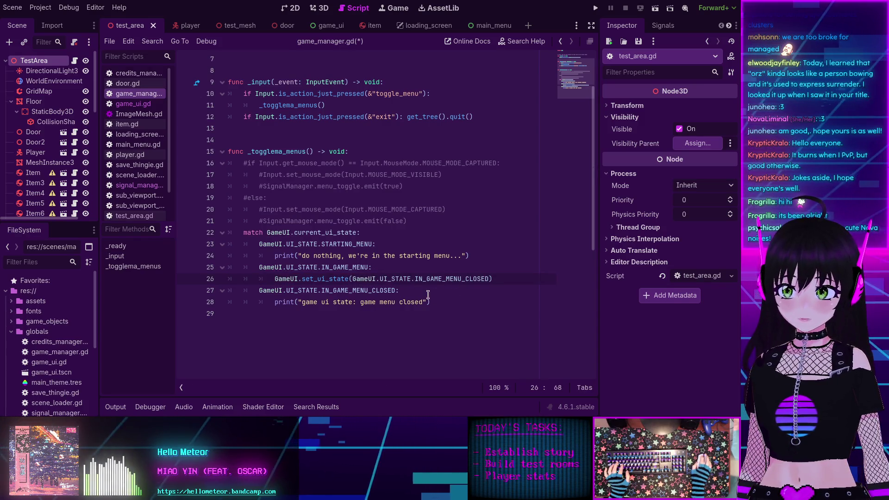
Step: Replace the IN_GAME_MENU_CLOSED case's print with GameUI.set_ui_state(IN_GAME_MENU), then run the game
{"action": "left_click_drag", "start_coordinate": [275, 279], "coordinate": [354, 279]}
{"action": "key", "text": "ctrl+c"}
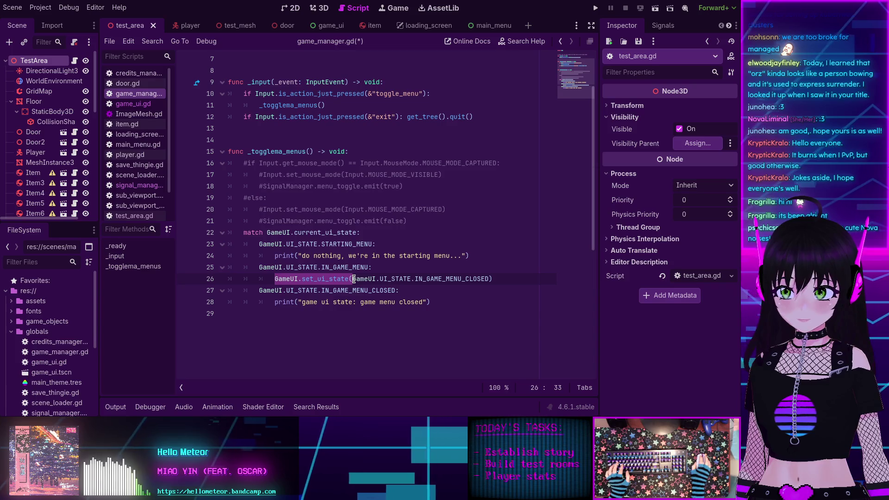
{"action": "left_click_drag", "start_coordinate": [430, 302], "coordinate": [275, 303]}
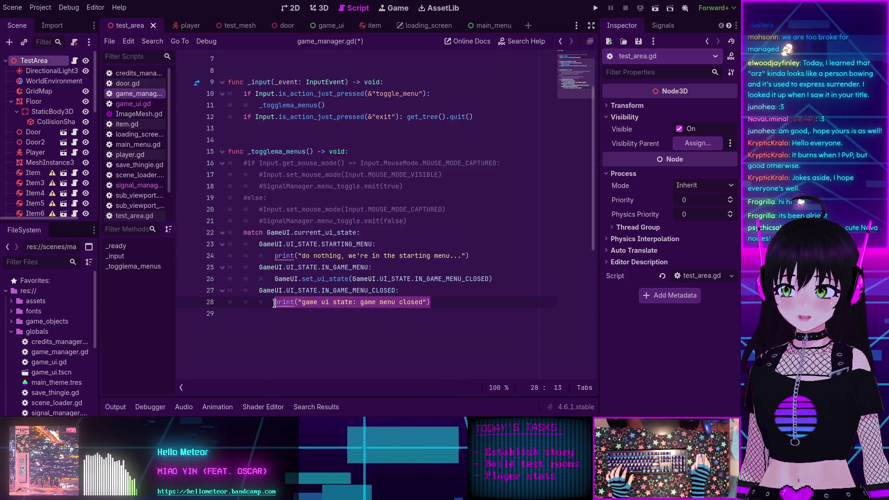
{"action": "key", "text": "ctrl+v"}
{"action": "left_click_drag", "start_coordinate": [260, 267], "coordinate": [369, 267]}
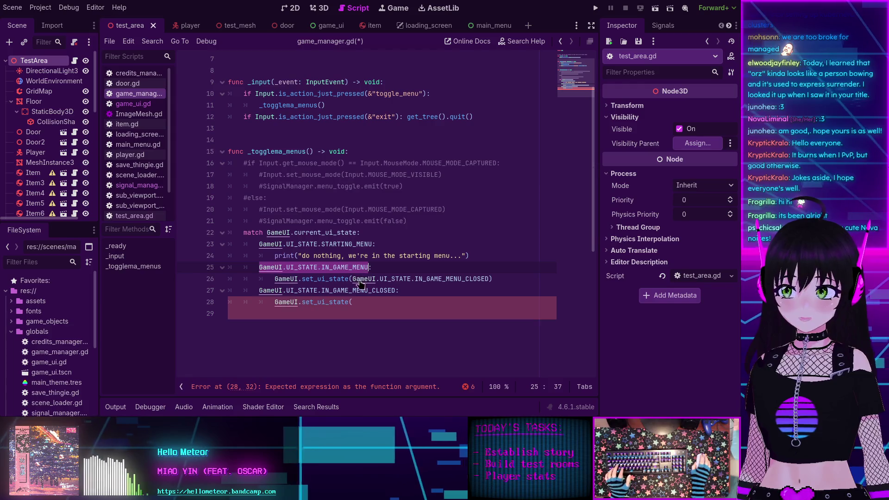
{"action": "key", "text": "ctrl+c"}
{"action": "left_click", "coordinate": [467, 302]}
{"action": "key", "text": "ctrl+v"}
{"action": "type", "text": ")"}
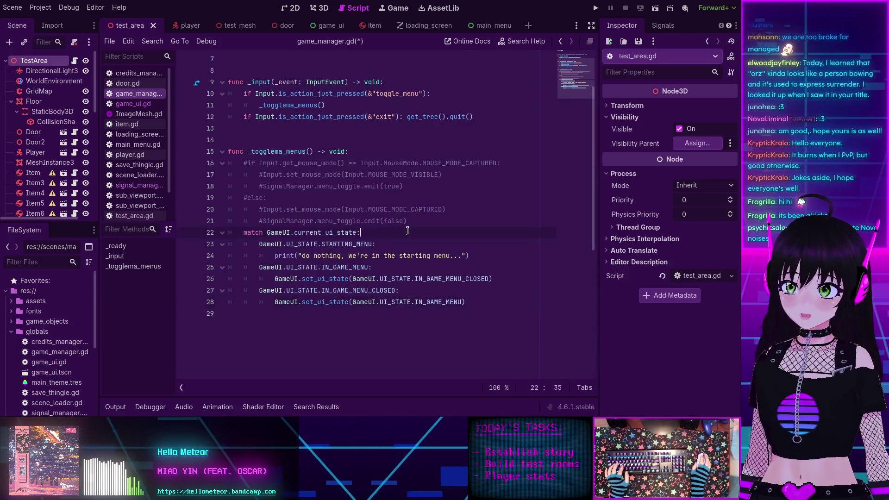
{"action": "key", "text": "F5"}
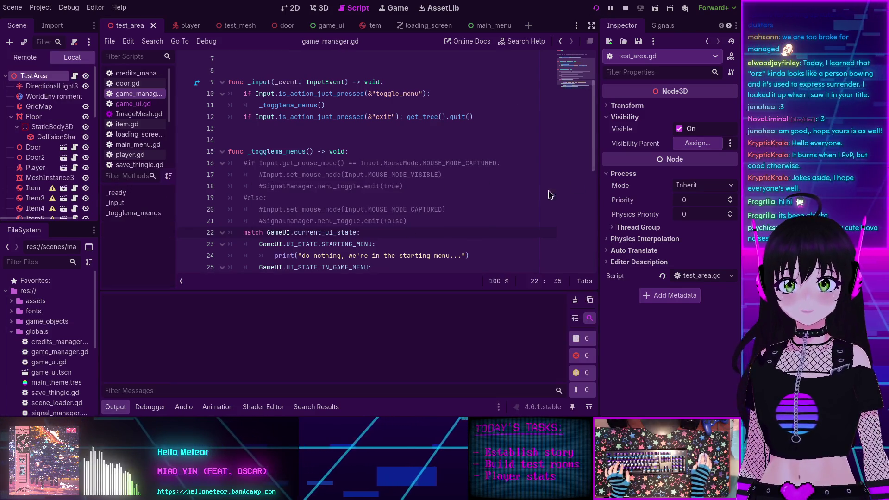
Step: Start a new game and return to the editor halted at test_area.gd line 15's error
{"action": "key", "text": "Return"}
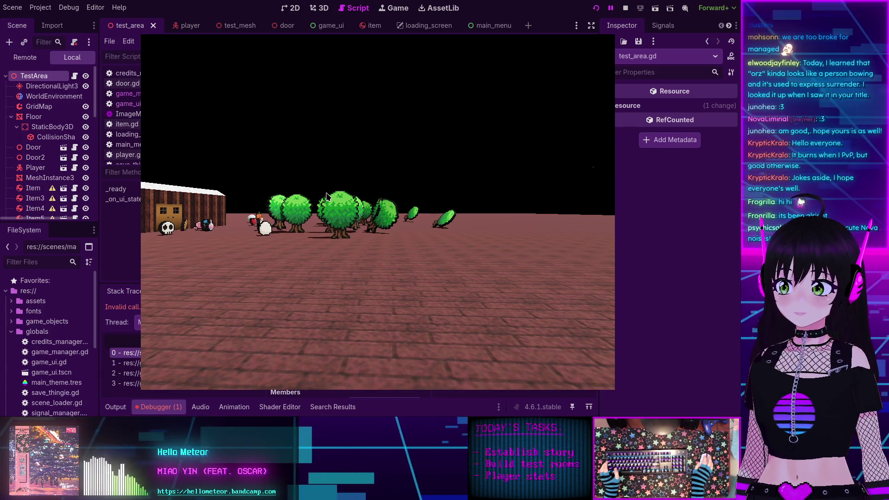
{"action": "left_click", "coordinate": [163, 406]}
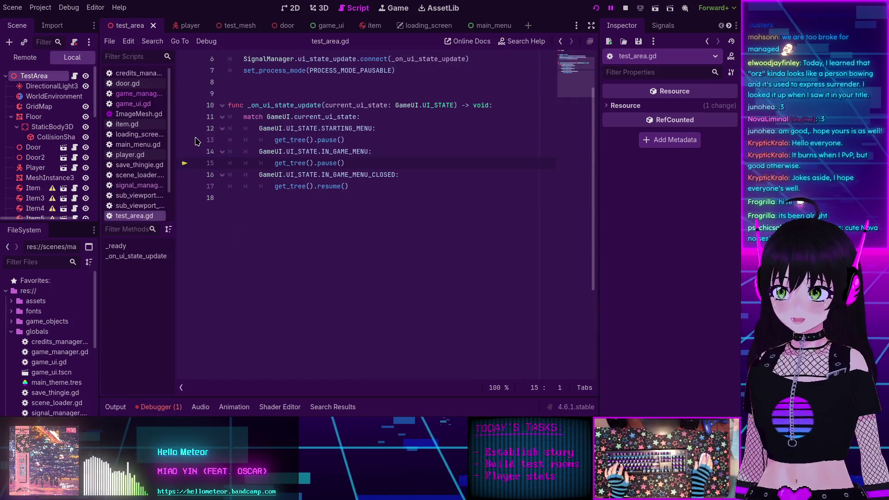
Step: Inspect the nonexistent 'pause' in SceneTree error in the Debugger's Errors list, then stop the game
{"action": "left_click", "coordinate": [163, 407]}
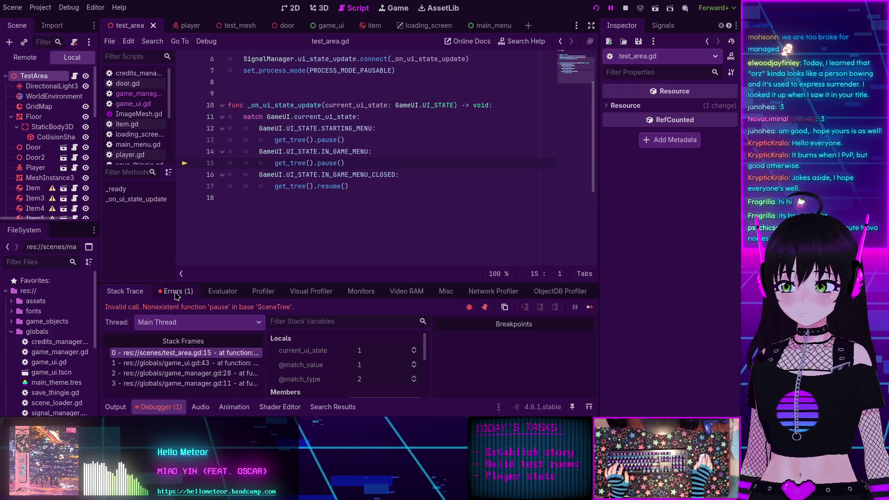
{"action": "left_click", "coordinate": [178, 291]}
{"action": "left_click", "coordinate": [230, 327]}
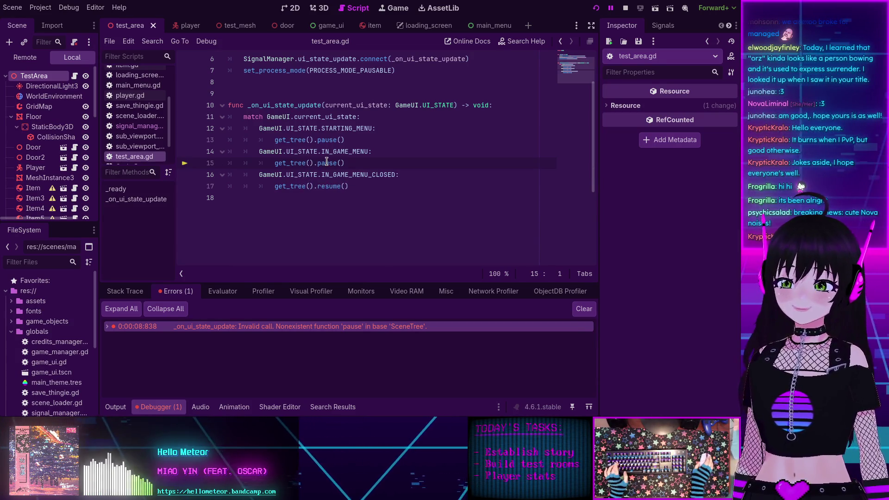
{"action": "left_click", "coordinate": [625, 7]}
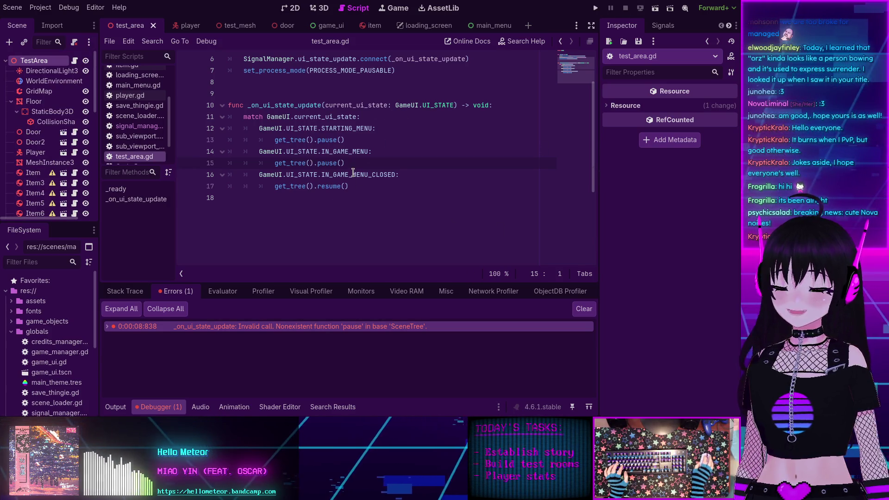
{"action": "mouse_move", "coordinate": [357, 178]}
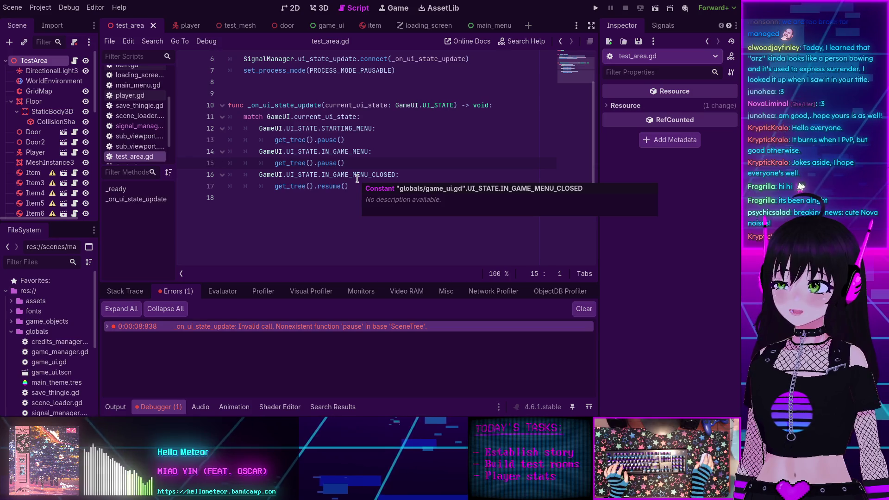
{"action": "mouse_move", "coordinate": [363, 157]}
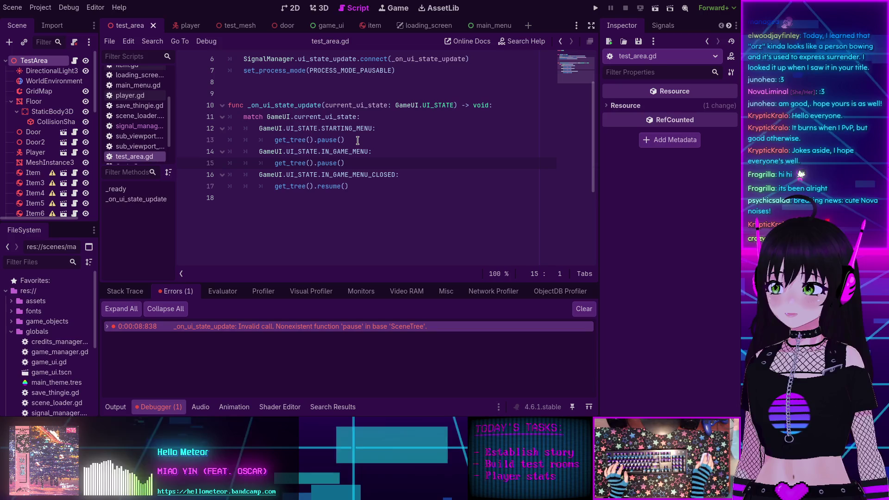
Step: Rewrite line 13's pause call as get_tree().paused = true
{"action": "left_click_drag", "start_coordinate": [353, 140], "coordinate": [271, 141]}
{"action": "type", "text": "p"}
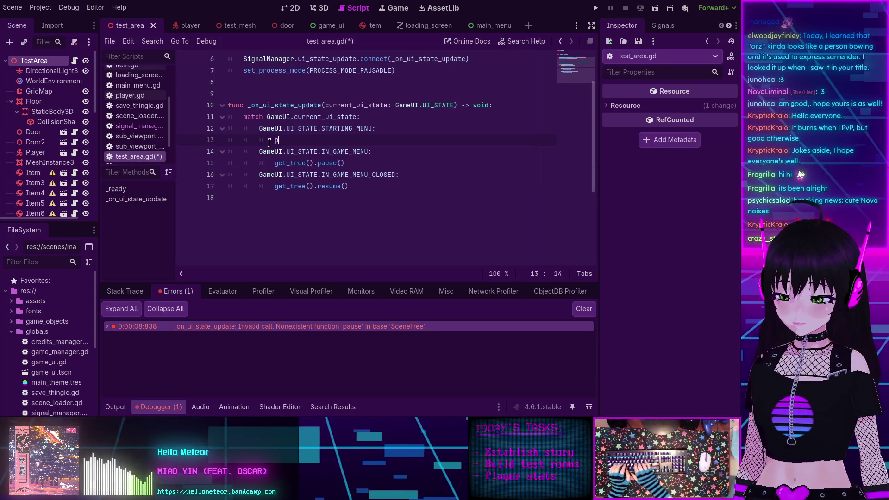
{"action": "type", "text": "aused = t"}
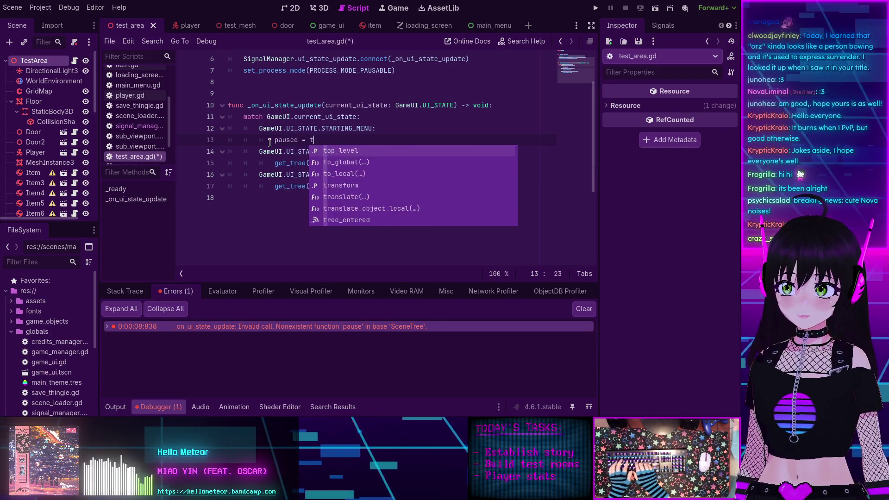
{"action": "type", "text": "rue"}
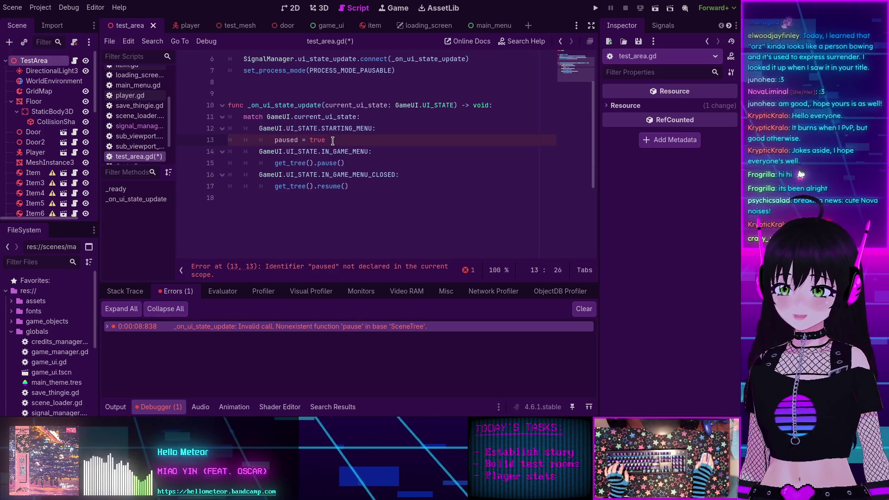
{"action": "key", "text": "Home"}
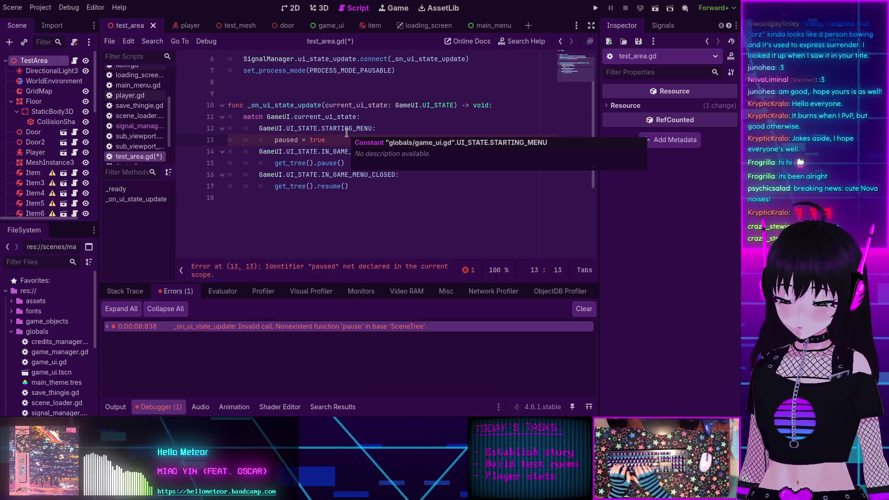
{"action": "type", "text": "get_tree"}
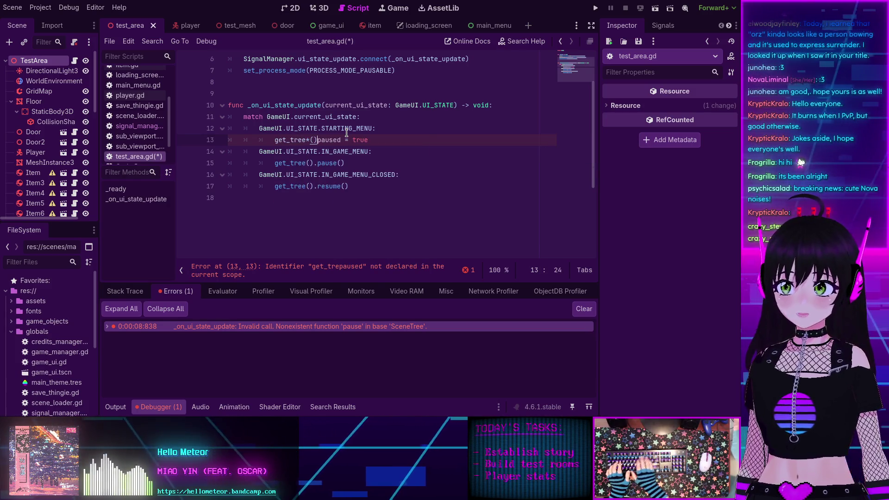
{"action": "type", "text": "()."}
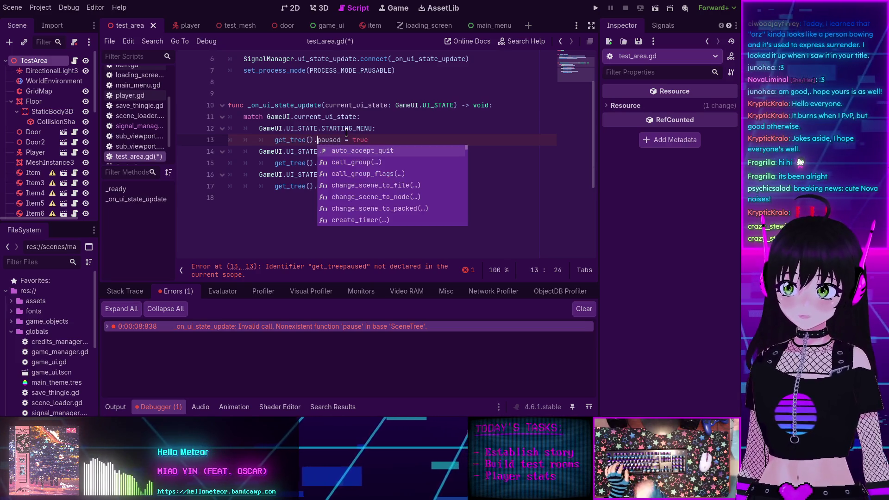
{"action": "left_click", "coordinate": [323, 139]}
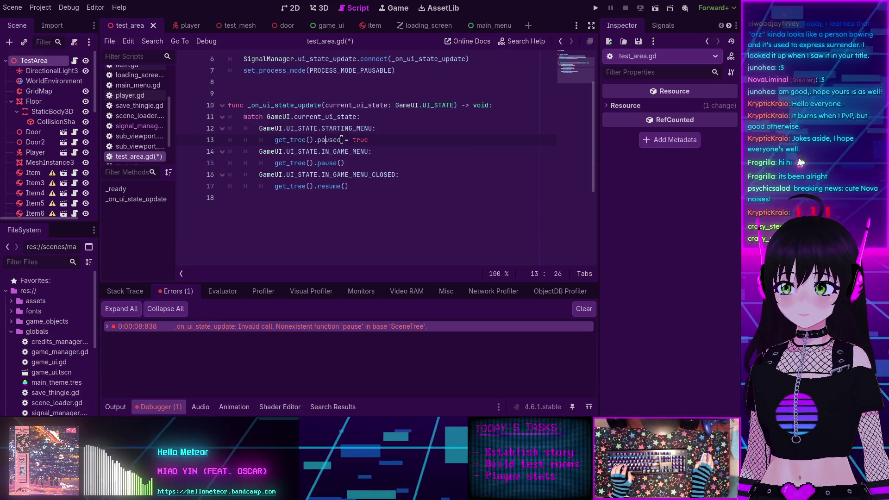
{"action": "mouse_move", "coordinate": [368, 140]}
{"action": "left_mouse_down"}
{"action": "mouse_move", "coordinate": [260, 140]}
{"action": "mouse_move", "coordinate": [267, 140]}
{"action": "left_mouse_up"}
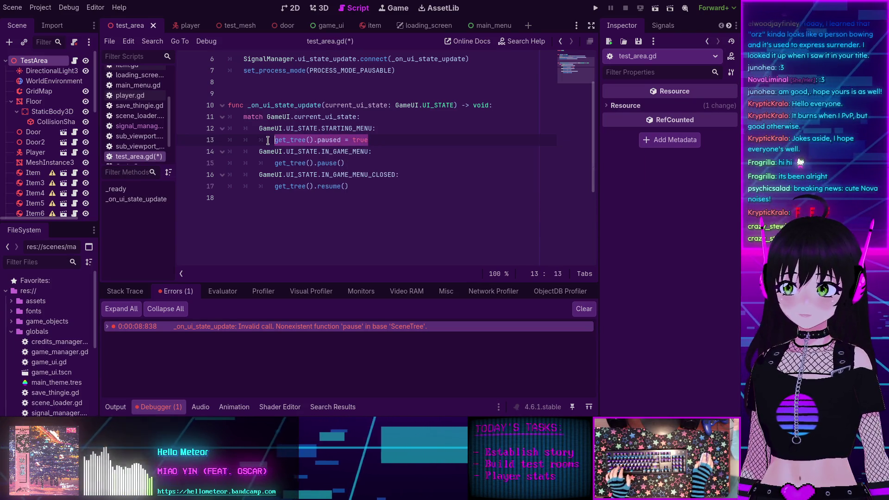
Step: Use get_tree().paused = true on line 15 and paused = false on line 17, then save
{"action": "left_click_drag", "start_coordinate": [345, 163], "coordinate": [254, 162]}
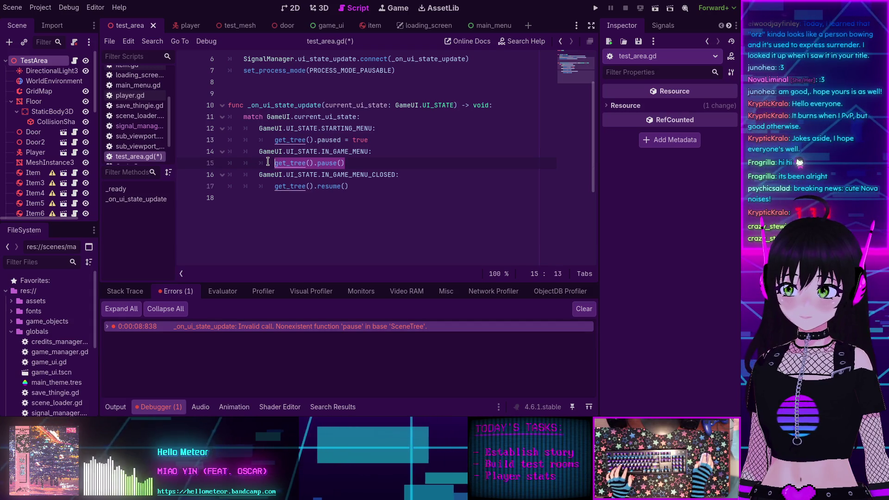
{"action": "key", "text": "ctrl+v"}
{"action": "left_click_drag", "start_coordinate": [348, 186], "coordinate": [274, 185]}
{"action": "key", "text": "ctrl+v"}
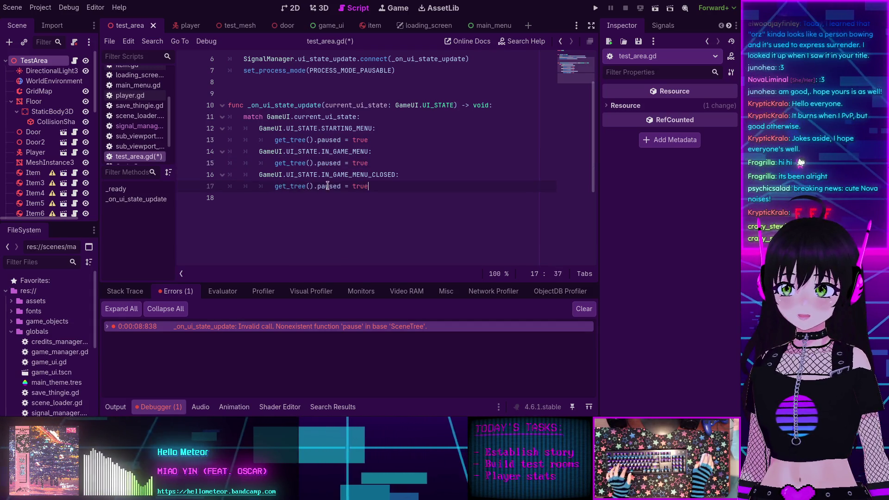
{"action": "double_click", "coordinate": [360, 186]}
{"action": "type", "text": "fals"}
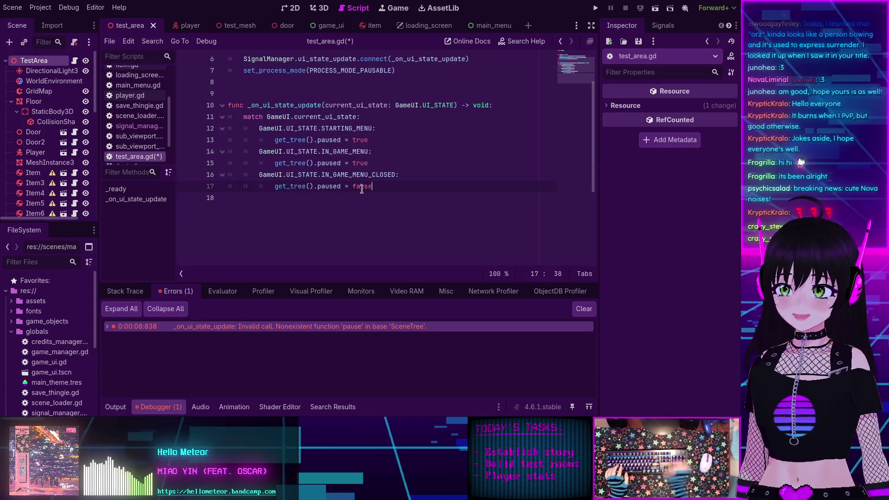
{"action": "type", "text": "e"}
{"action": "key", "text": "ctrl+s"}
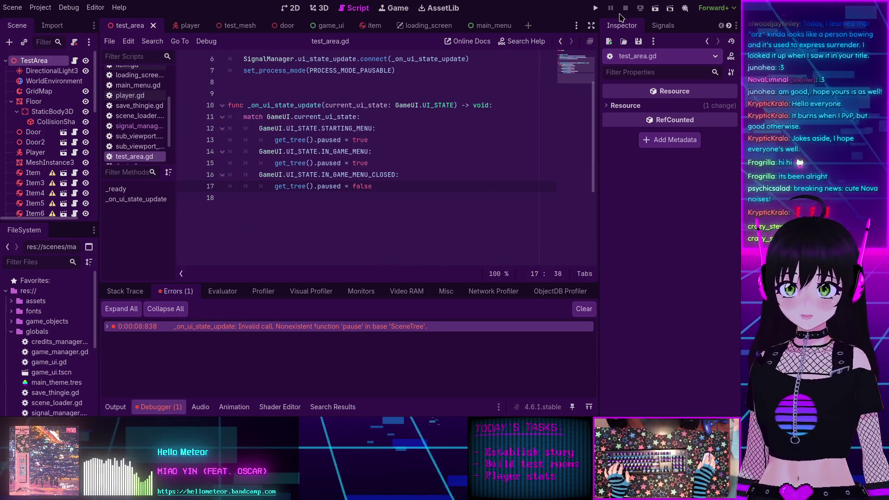
{"action": "left_click", "coordinate": [518, 41]}
{"action": "type", "text": "pause"}
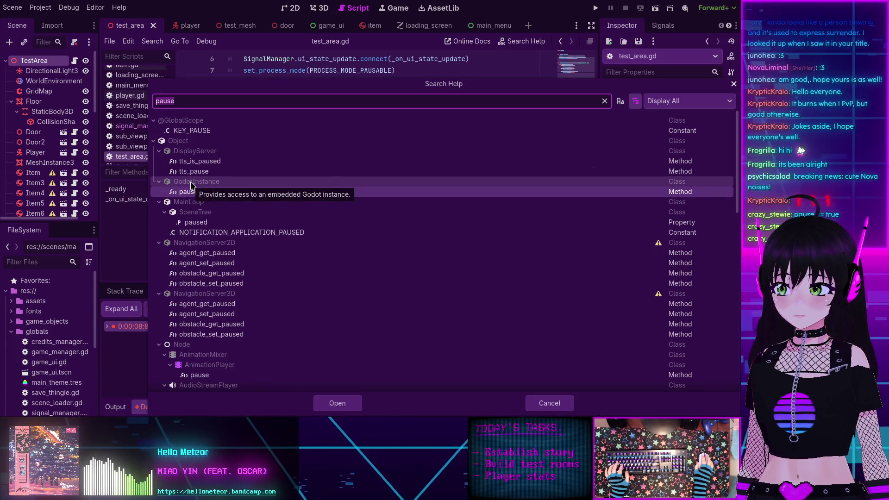
{"action": "left_click", "coordinate": [185, 193]}
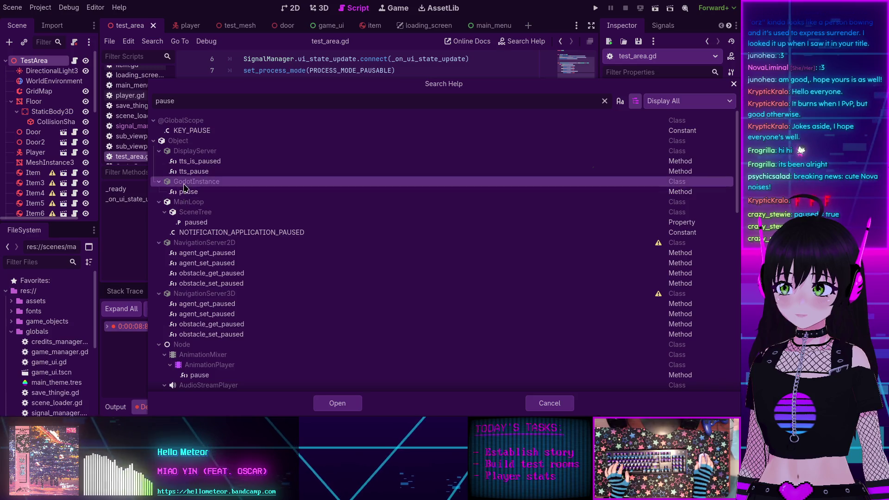
{"action": "double_click", "coordinate": [184, 196]}
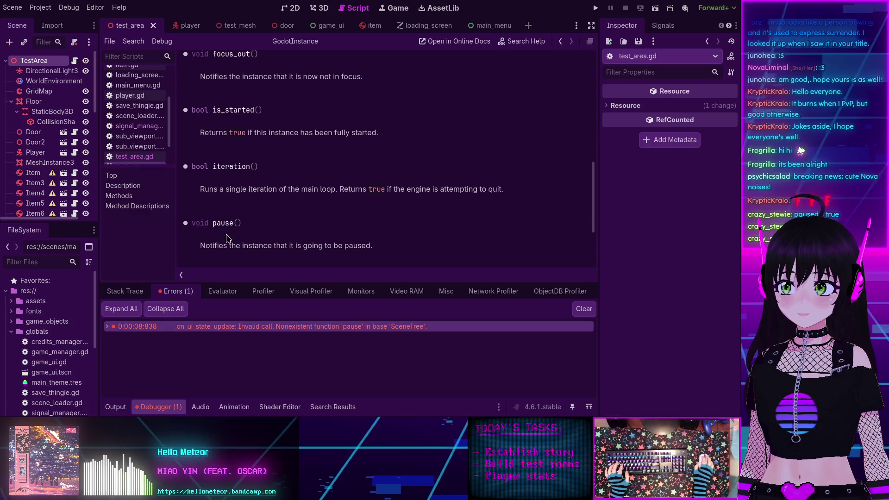
{"action": "left_click_drag", "start_coordinate": [594, 190], "coordinate": [594, 74]}
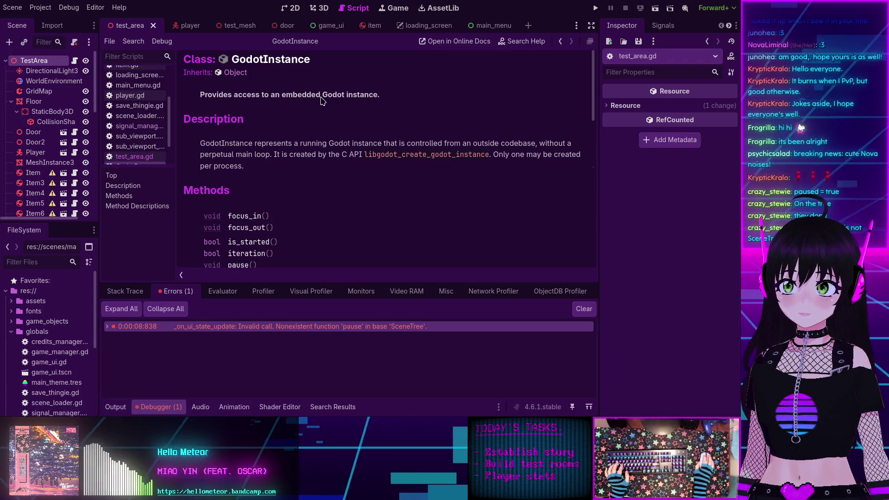
{"action": "left_click_drag", "start_coordinate": [376, 95], "coordinate": [198, 98]}
{"action": "left_click", "coordinate": [393, 101]}
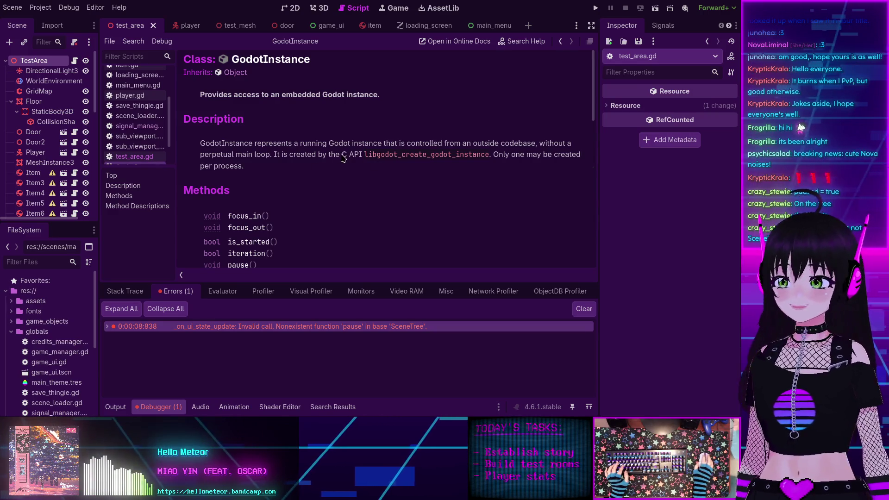
Step: Test-run the game, open the in-game menu with Esc, and stop the run
{"action": "left_click", "coordinate": [596, 8]}
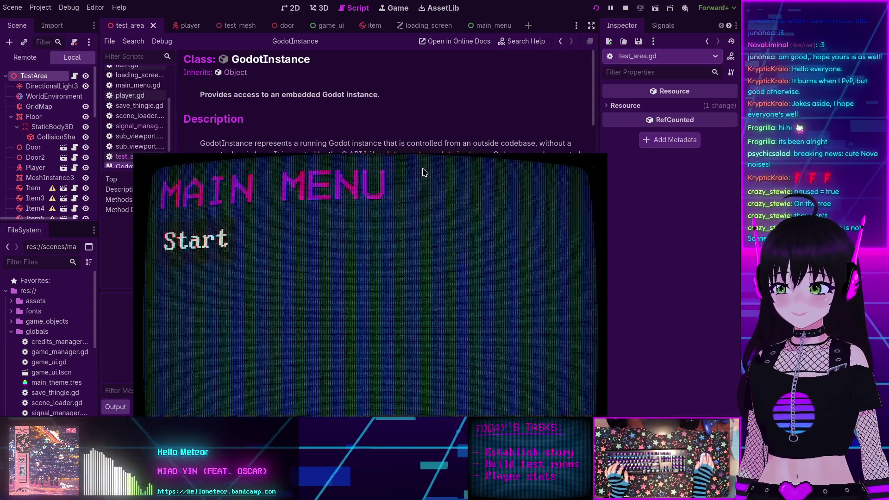
{"action": "left_click", "coordinate": [139, 132]}
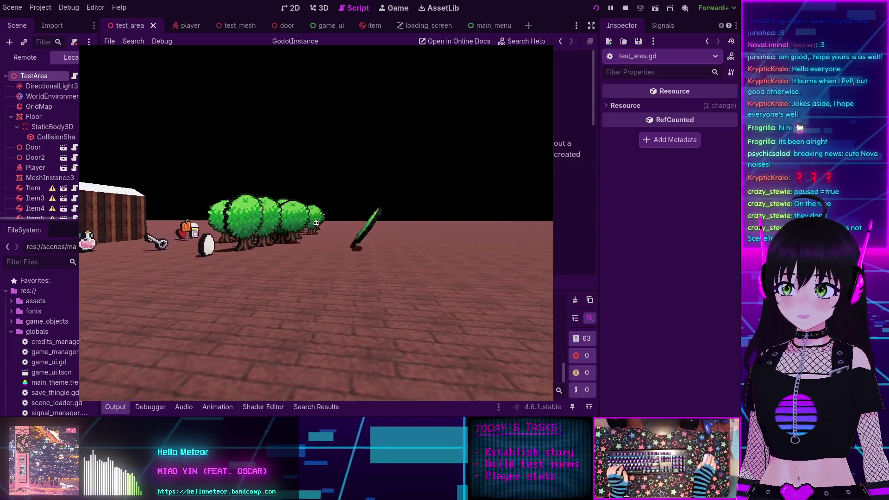
{"action": "key", "text": "Escape"}
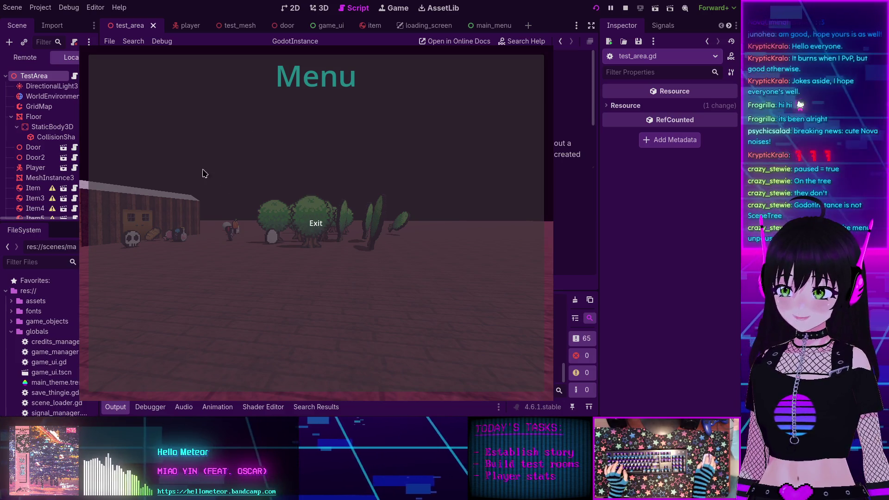
{"action": "mouse_move", "coordinate": [194, 165]}
{"action": "left_mouse_down"}
{"action": "mouse_move", "coordinate": [457, 113]}
{"action": "mouse_move", "coordinate": [259, 176]}
{"action": "mouse_move", "coordinate": [262, 159]}
{"action": "left_mouse_up"}
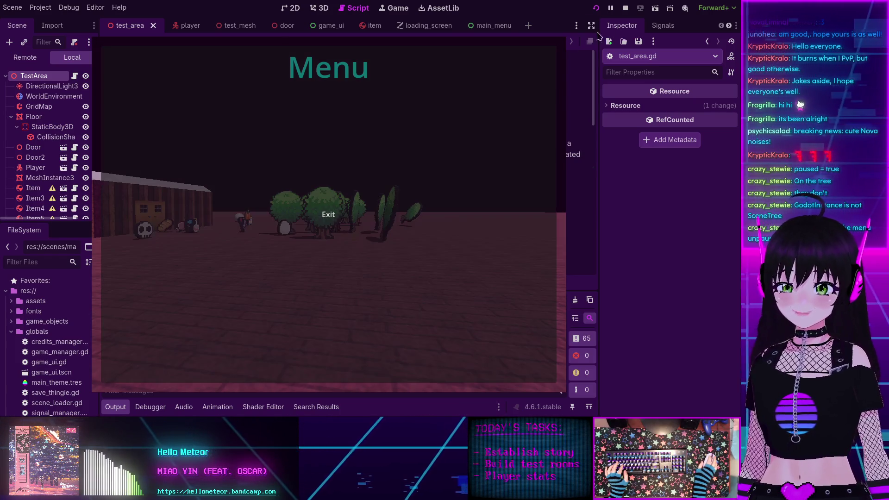
{"action": "left_click", "coordinate": [626, 9]}
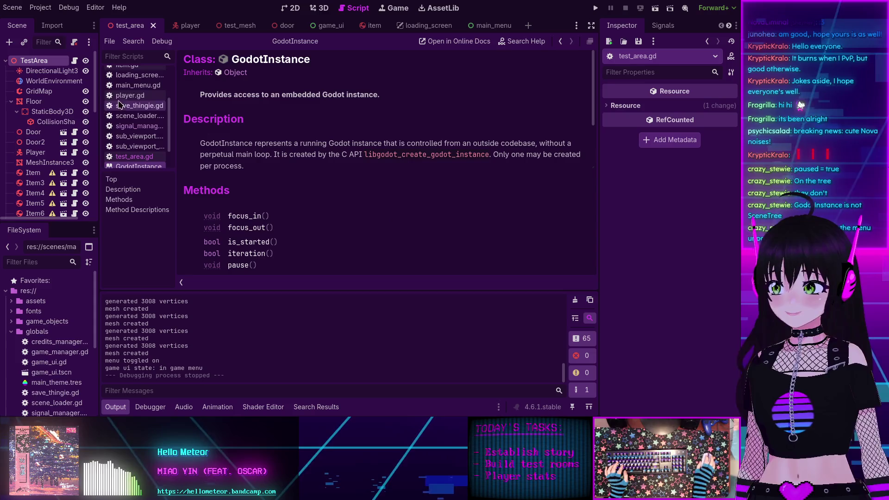
Step: In the game_ui scene, change the GameUI node's Process Mode from Inherit to Always
{"action": "left_click", "coordinate": [336, 28]}
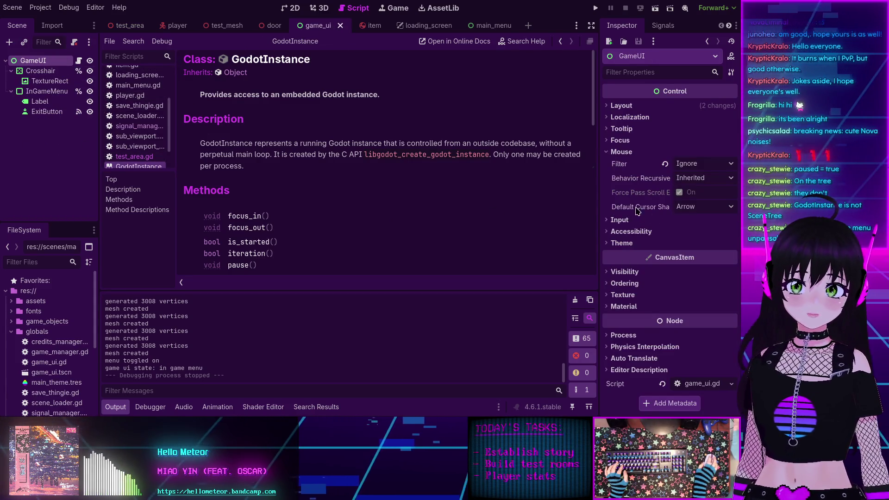
{"action": "left_click", "coordinate": [622, 335]}
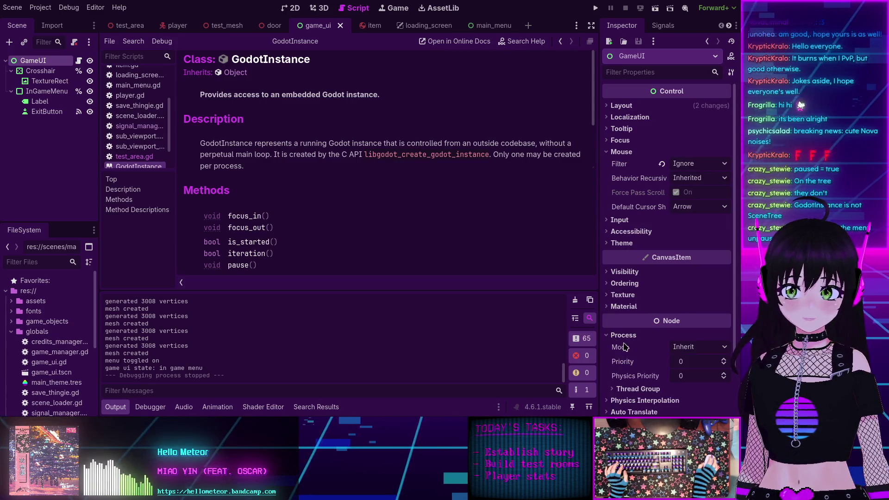
{"action": "left_click", "coordinate": [690, 350]}
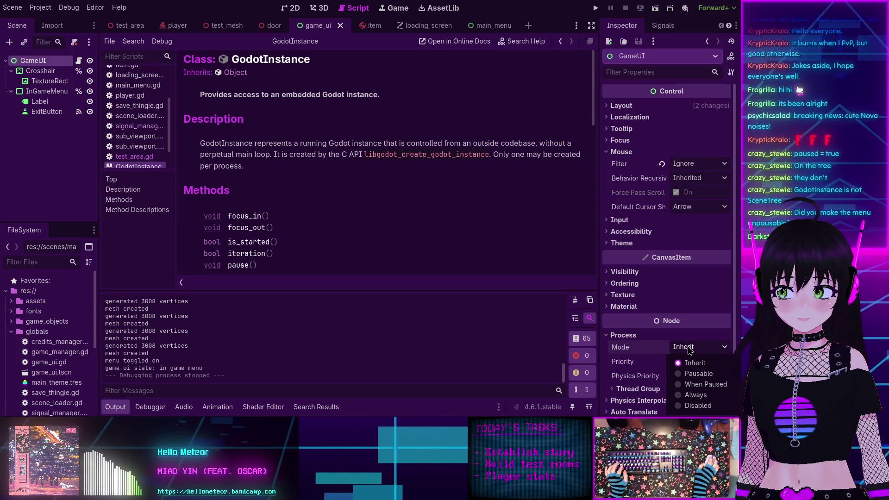
{"action": "left_click", "coordinate": [697, 395]}
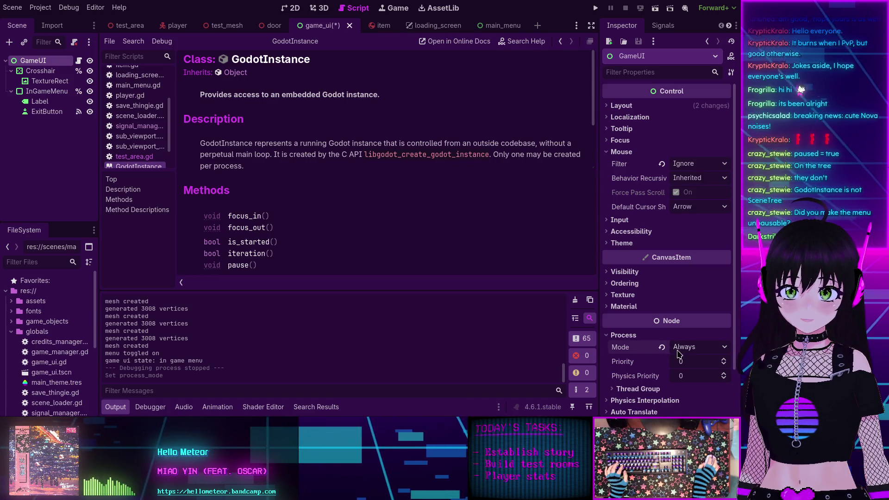
{"action": "mouse_move", "coordinate": [627, 352]}
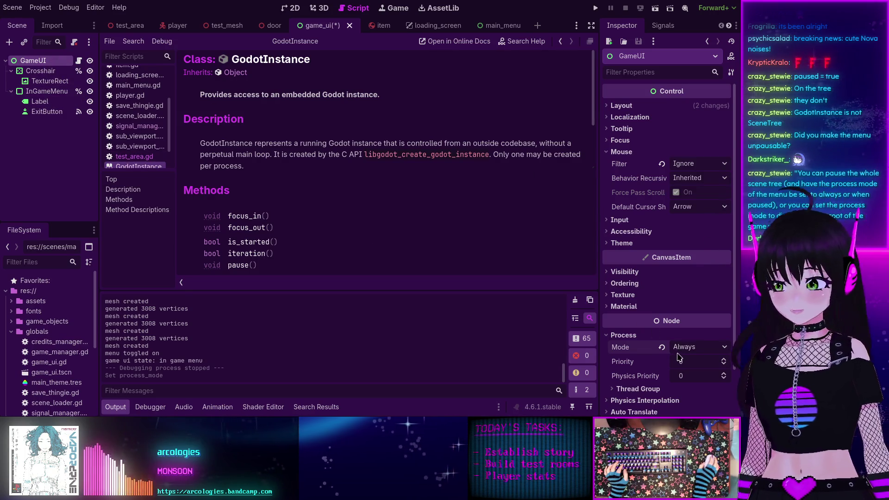
{"action": "mouse_move", "coordinate": [666, 350]}
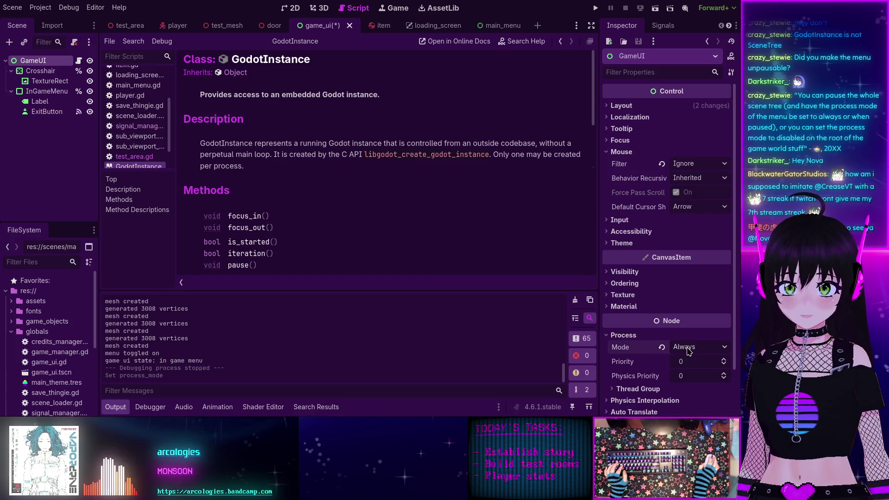
{"action": "scroll", "coordinate": [131, 107], "scroll_direction": "up", "scroll_amount": 3}
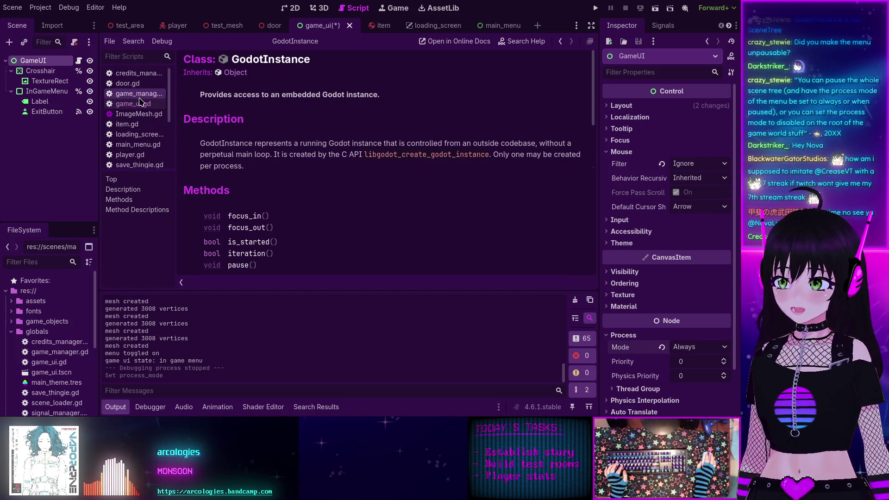
Step: Open signal_manager.gd from the script list
{"action": "scroll", "coordinate": [154, 149], "scroll_direction": "down", "scroll_amount": 3}
{"action": "scroll", "coordinate": [154, 149], "scroll_direction": "down", "scroll_amount": 1}
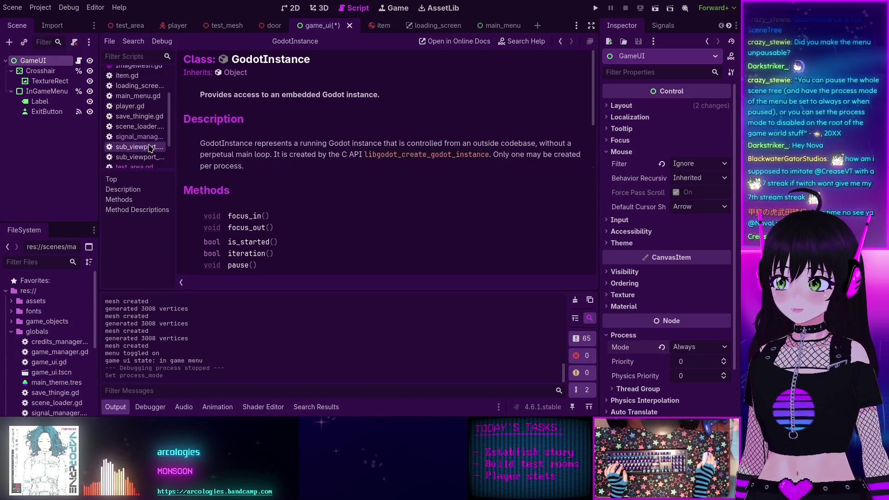
{"action": "left_click", "coordinate": [135, 138]}
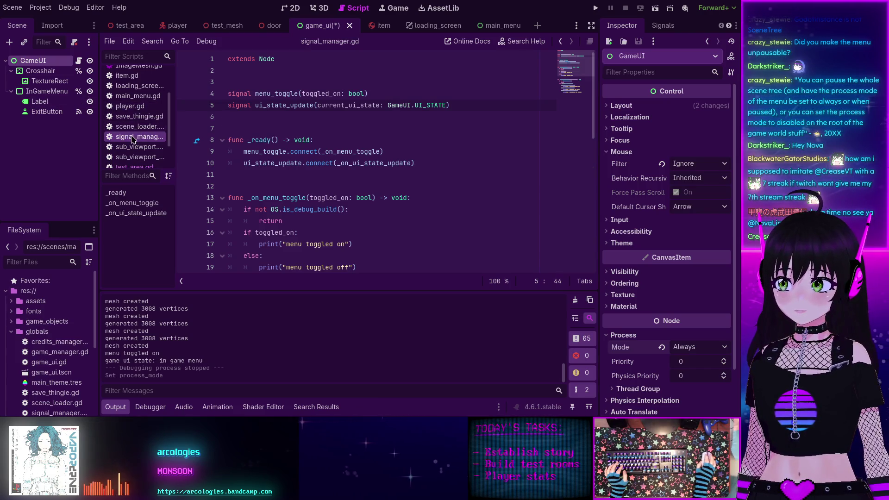
Step: Review the Autoload entries in Project Settings, then return to line 7 of the script
{"action": "left_click", "coordinate": [40, 8]}
{"action": "left_click", "coordinate": [55, 19]}
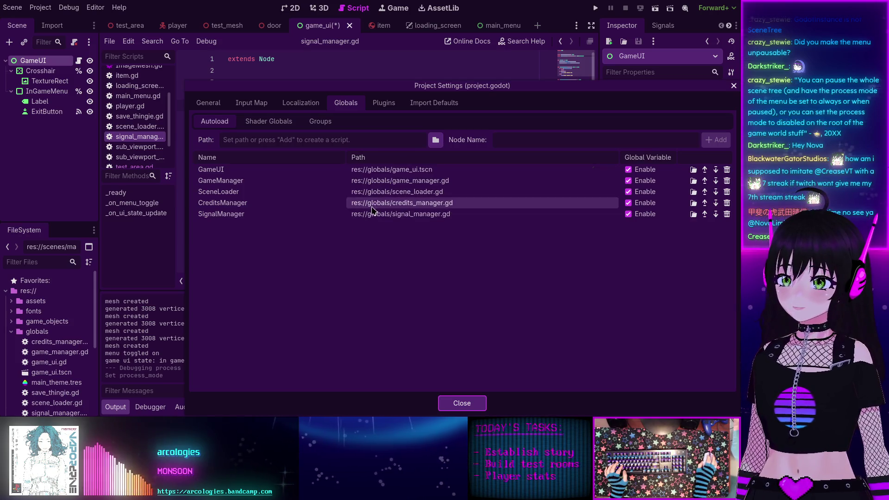
{"action": "left_click", "coordinate": [462, 403]}
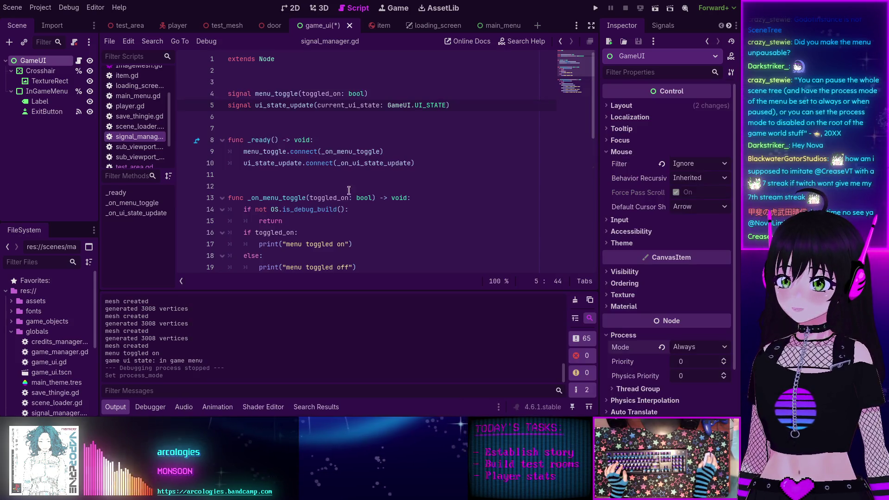
{"action": "left_click", "coordinate": [307, 126]}
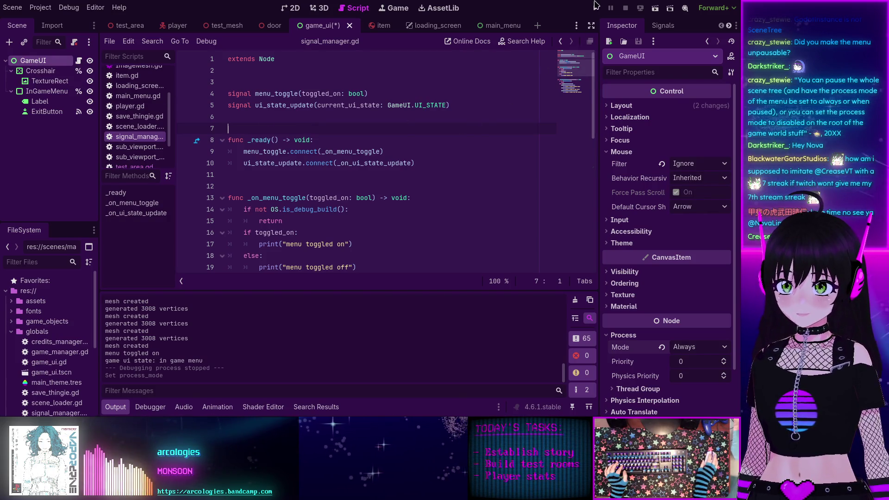
{"action": "key", "text": "F5"}
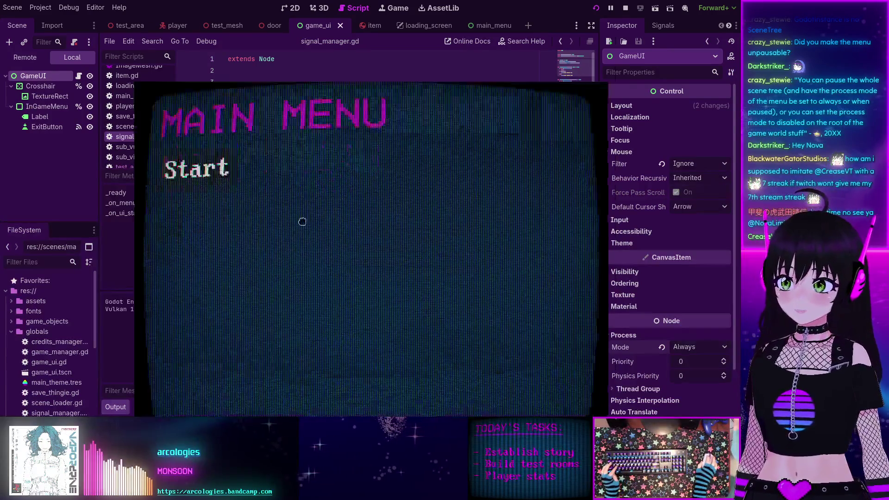
{"action": "left_click", "coordinate": [184, 132]}
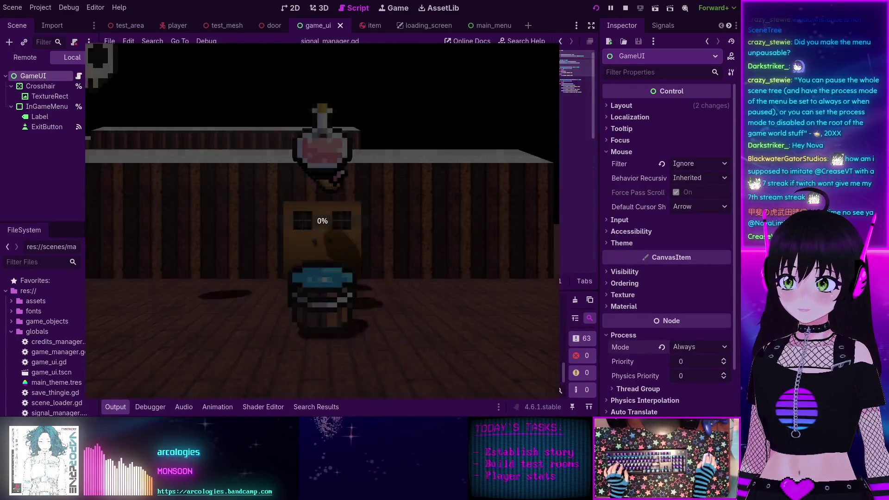
{"action": "key", "text": "w"}
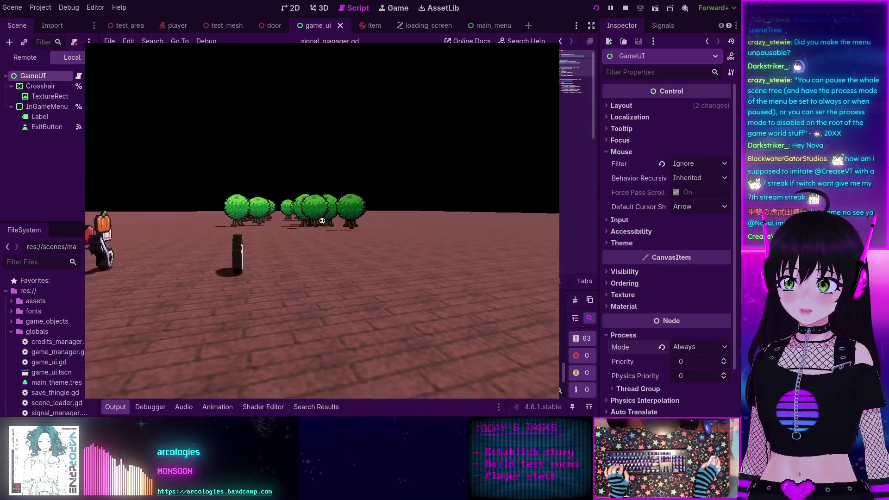
{"action": "key", "text": "w"}
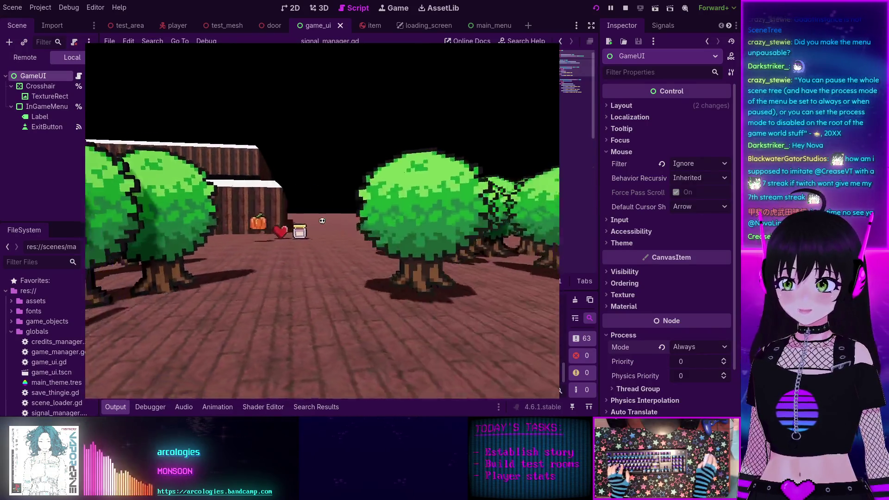
{"action": "key", "text": "w"}
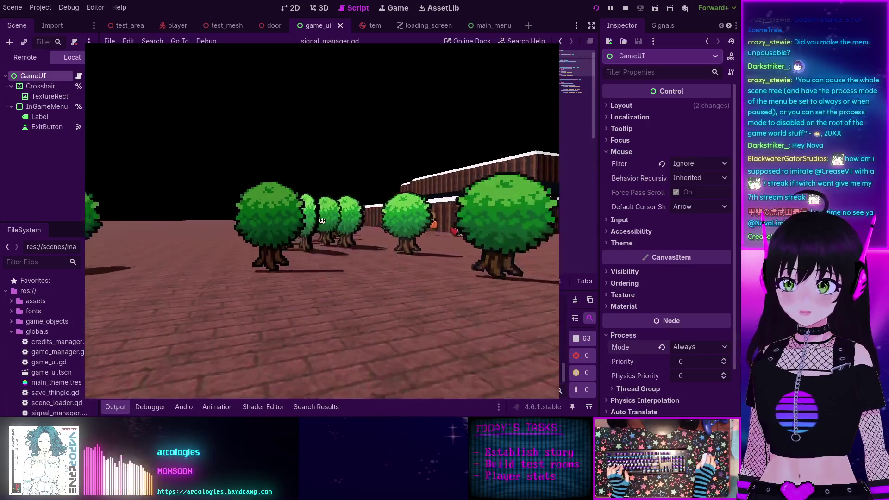
{"action": "key", "text": "Escape"}
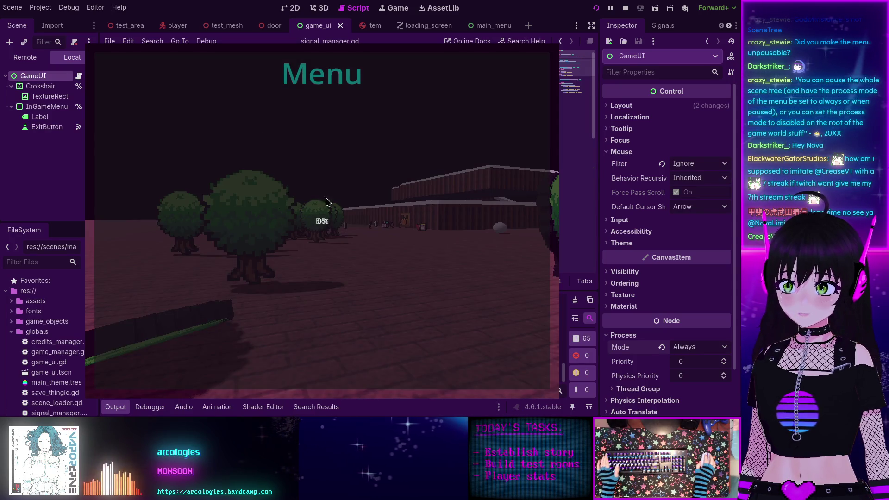
{"action": "left_click", "coordinate": [322, 221]}
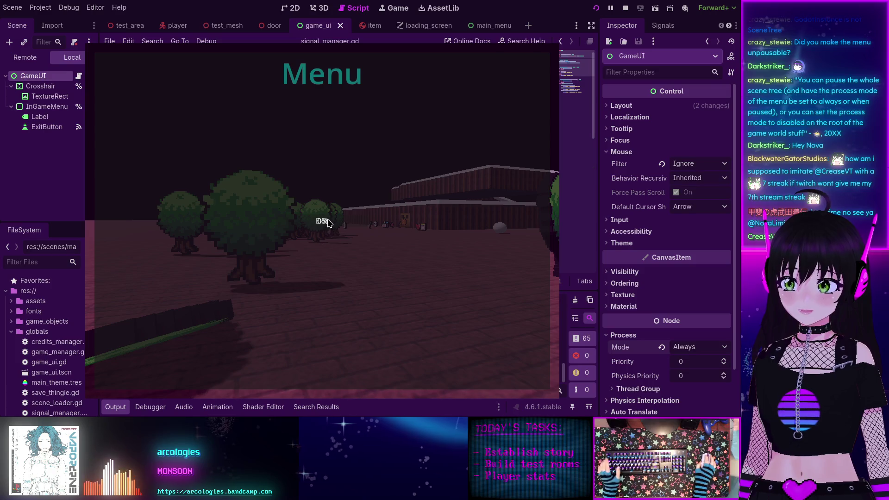
{"action": "left_click", "coordinate": [625, 9]}
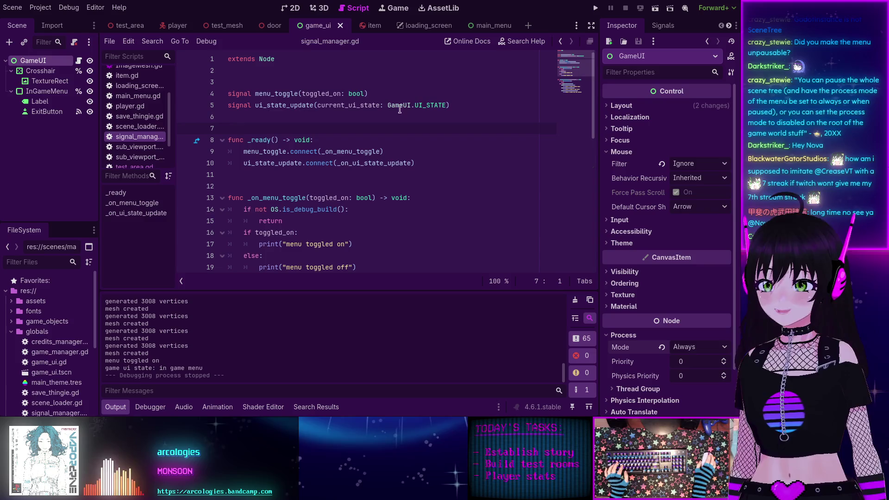
{"action": "scroll", "coordinate": [155, 111], "scroll_direction": "up", "scroll_amount": 3}
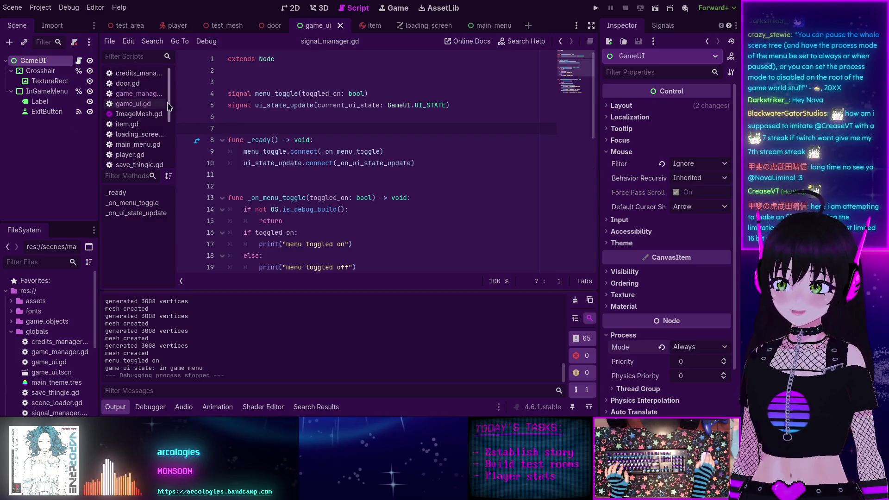
Step: In game_manager.gd, add a new line after line 6 inside _ready
{"action": "left_click", "coordinate": [139, 94]}
{"action": "scroll", "coordinate": [417, 121], "scroll_direction": "up", "scroll_amount": 3}
{"action": "left_click", "coordinate": [421, 119]}
{"action": "key", "text": "Return"}
{"action": "type", "text": "se"}
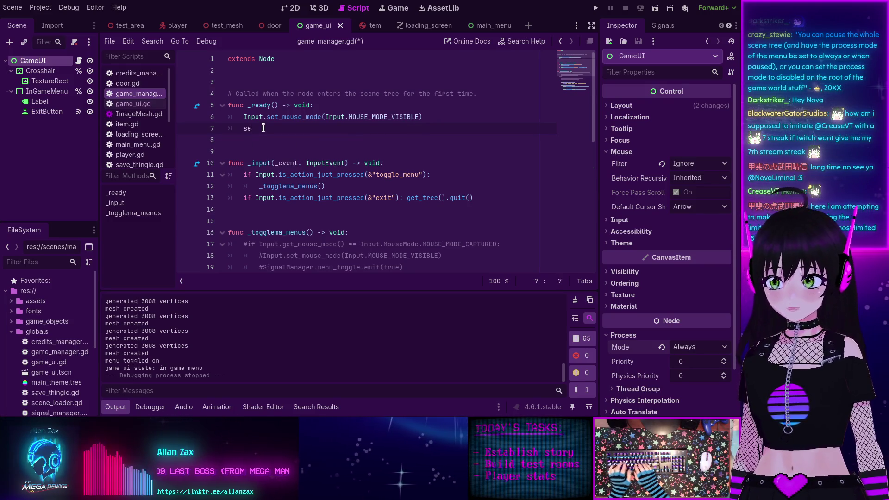
Step: Write set_process_mode(Node.PROCESS_MODE_ALWAYS) on line 7 using autocomplete
{"action": "type", "text": "t_pro"}
{"action": "key", "text": "BackSpace"}
{"action": "key", "text": "BackSpace"}
{"action": "key", "text": "BackSpace"}
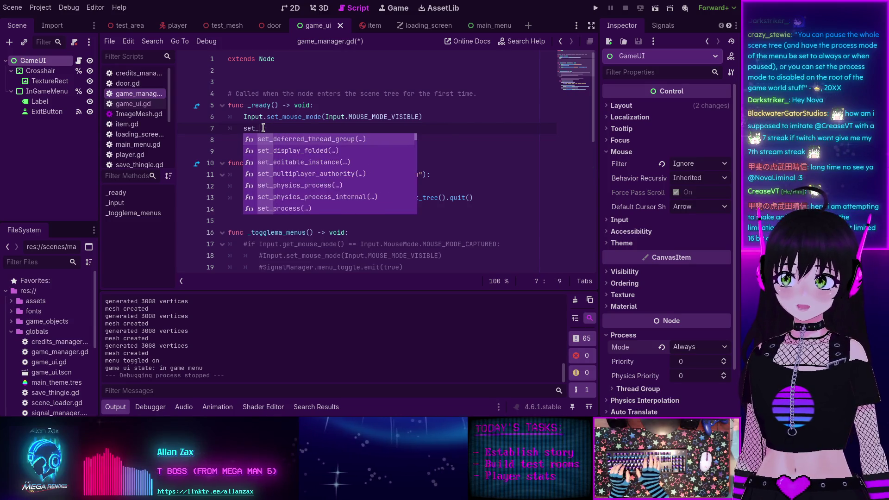
{"action": "type", "text": "pro"}
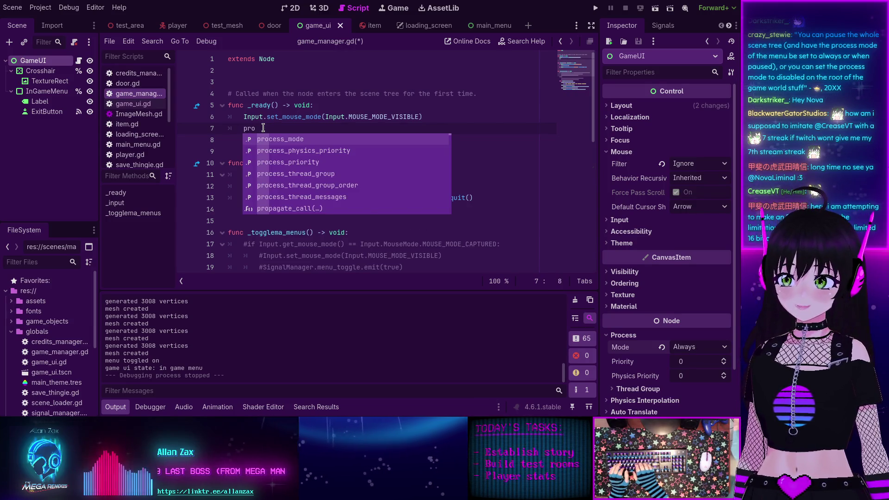
{"action": "key", "text": "Return"}
{"action": "key", "text": "Home"}
{"action": "type", "text": "set_"}
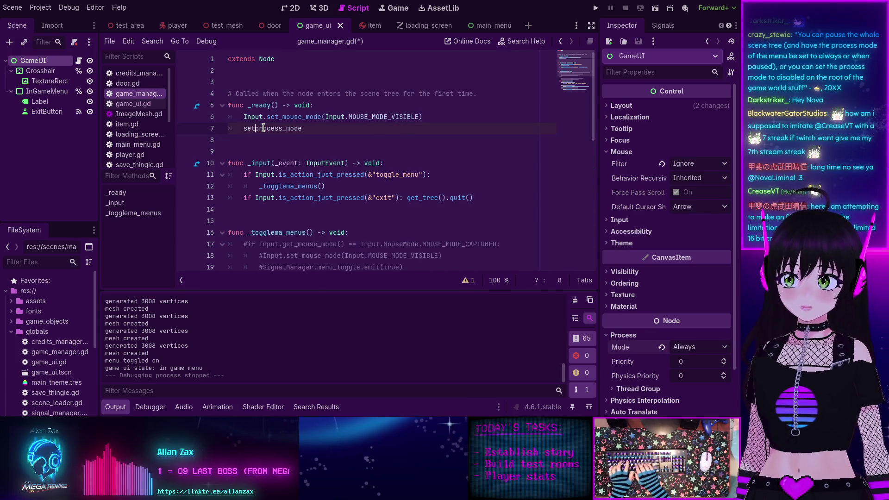
{"action": "key", "text": "End"}
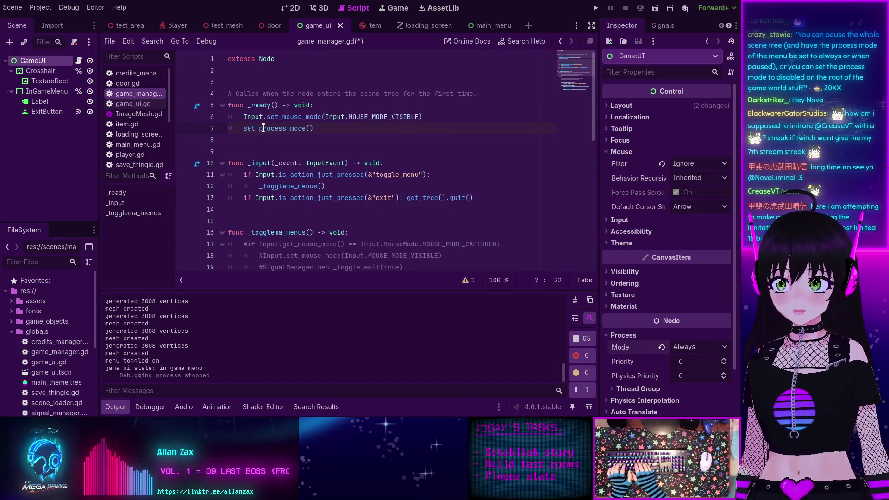
{"action": "type", "text": "("}
{"action": "key", "text": "Return"}
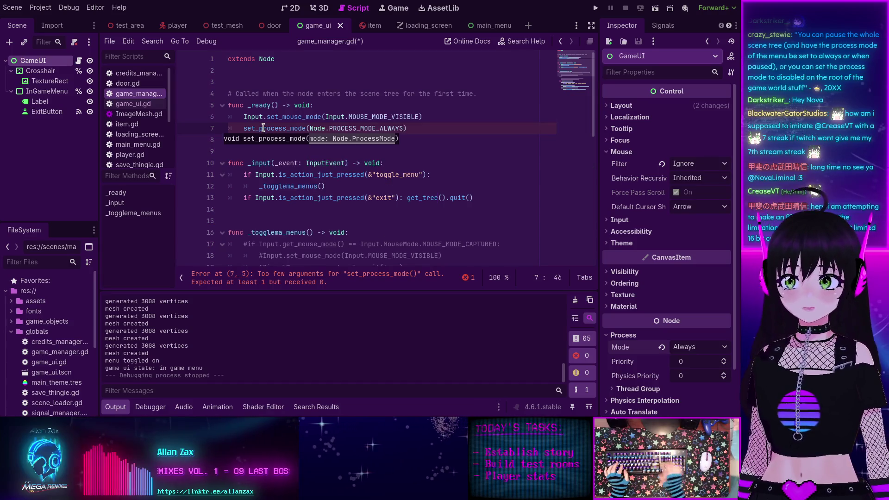
{"action": "key", "text": "End"}
{"action": "key", "text": "shift+Home"}
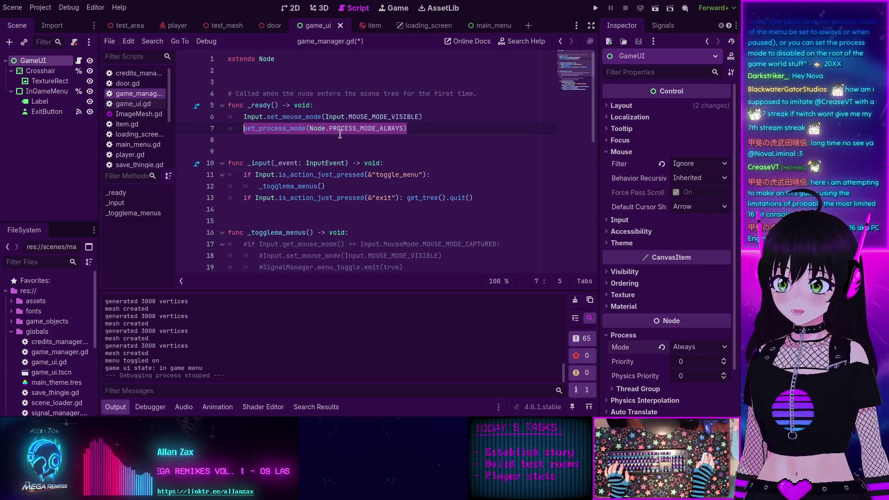
{"action": "left_click", "coordinate": [410, 130]}
{"action": "left_click_drag", "start_coordinate": [410, 130], "coordinate": [280, 131]}
{"action": "key", "text": "ctrl+c"}
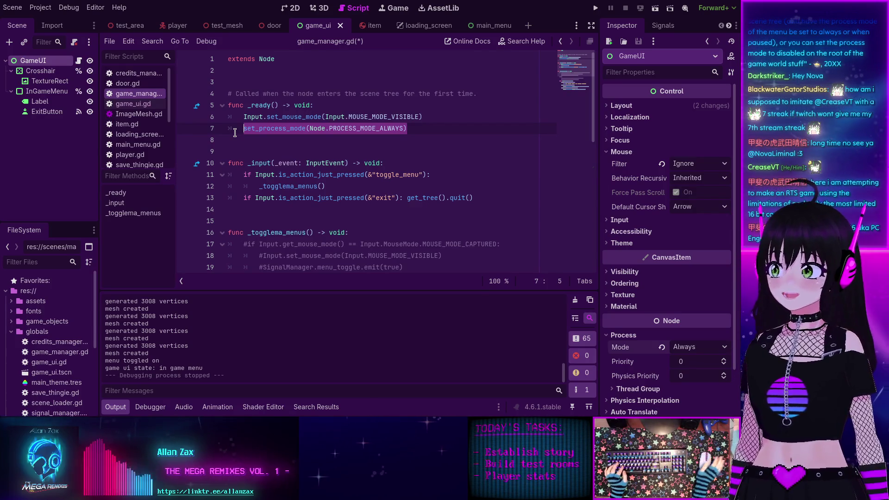
{"action": "left_click", "coordinate": [407, 129]}
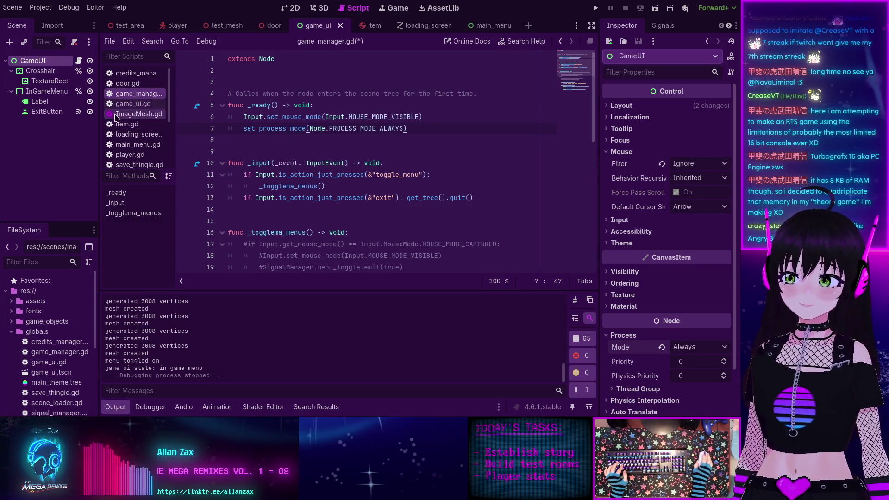
Step: Add set_process_mode(Node.PROCESS_MODE_ALWAYS) to game_ui.gd's _ready and save
{"action": "left_click", "coordinate": [126, 106]}
{"action": "scroll", "coordinate": [330, 146], "scroll_direction": "up", "scroll_amount": 8}
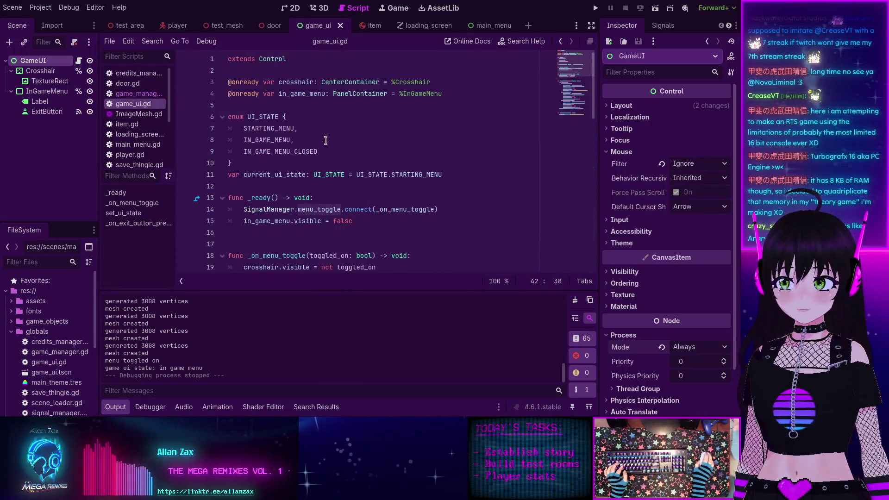
{"action": "scroll", "coordinate": [326, 141], "scroll_direction": "down", "scroll_amount": 1}
{"action": "left_click", "coordinate": [417, 187]}
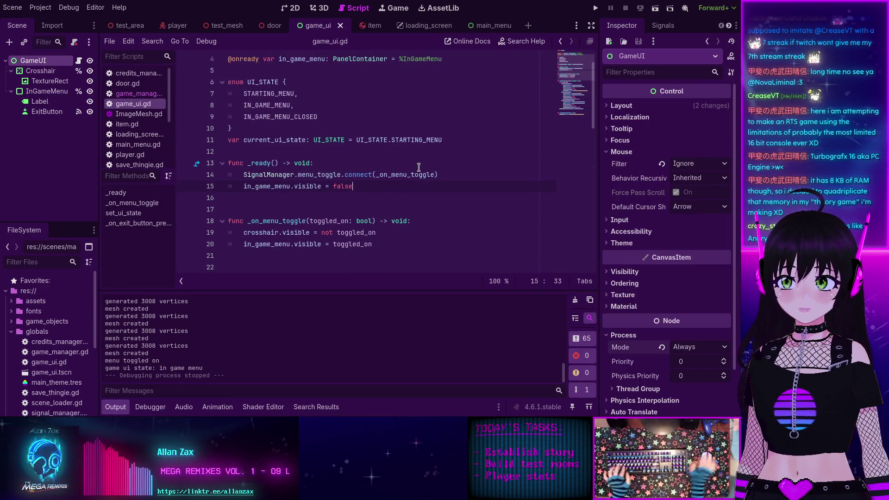
{"action": "key", "text": "Return"}
{"action": "type", "text": "set_process_mode(Node.PROCESS_MODE_ALWAYS)"}
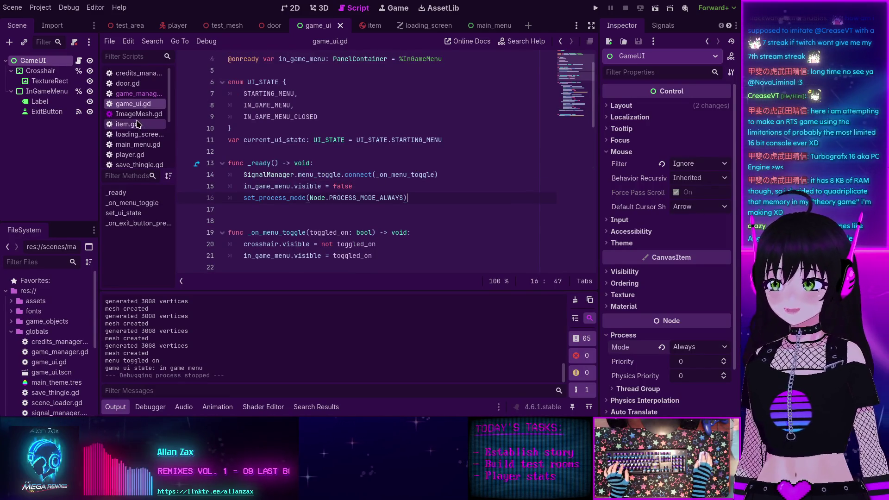
{"action": "key", "text": "ctrl+s"}
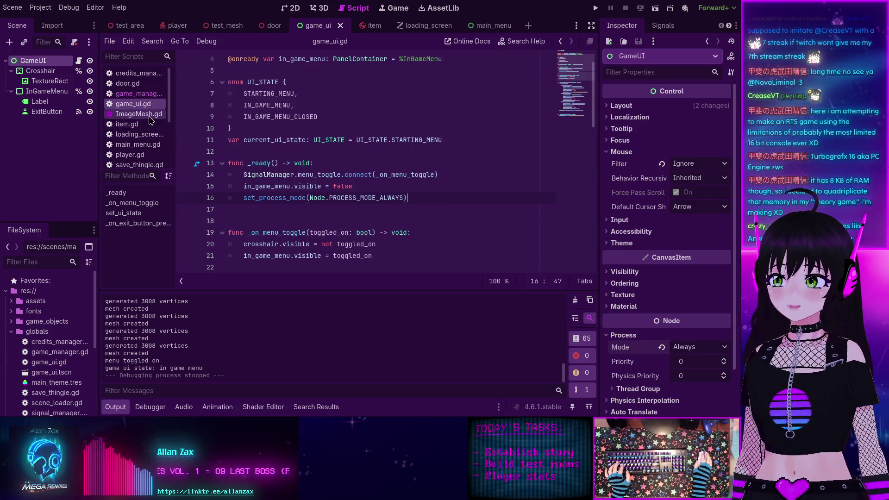
Step: Paste the same set_process_mode call into loading_screen.gd's _ready, then open main_menu.gd
{"action": "left_click", "coordinate": [140, 134]}
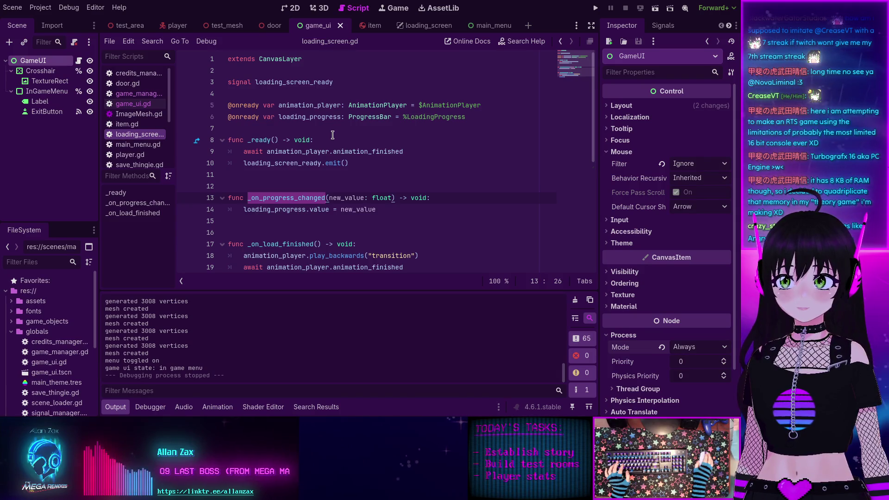
{"action": "scroll", "coordinate": [369, 206], "scroll_direction": "down", "scroll_amount": 1}
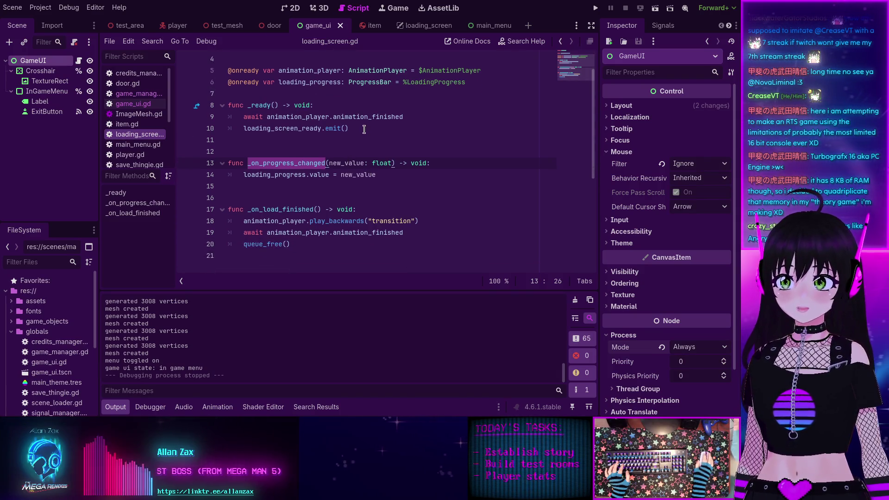
{"action": "left_click", "coordinate": [354, 104]}
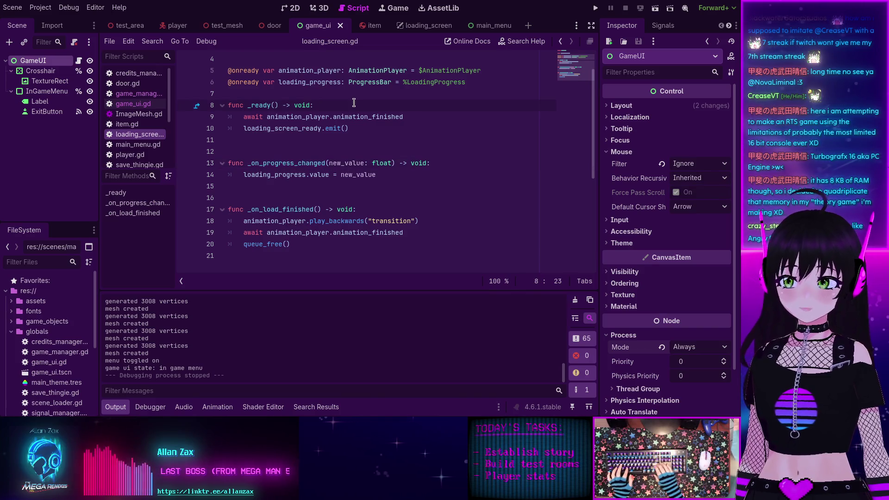
{"action": "key", "text": "Return"}
{"action": "key", "text": "ctrl+v"}
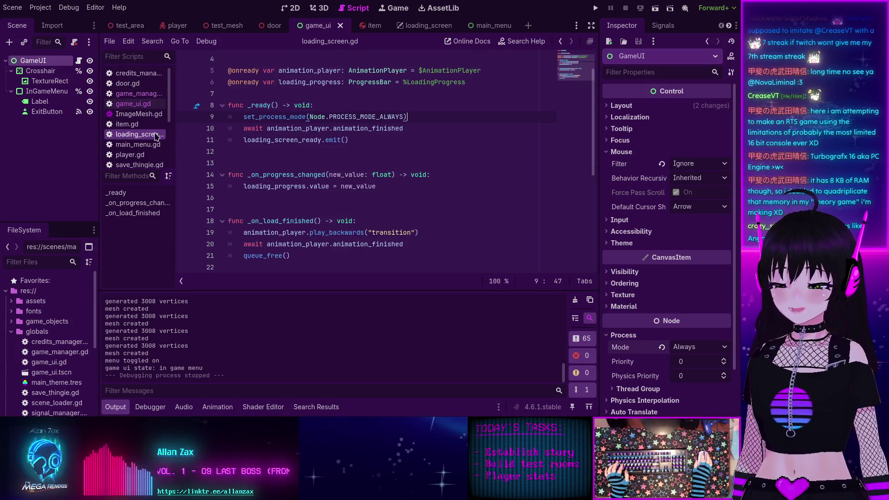
{"action": "left_click", "coordinate": [139, 147]}
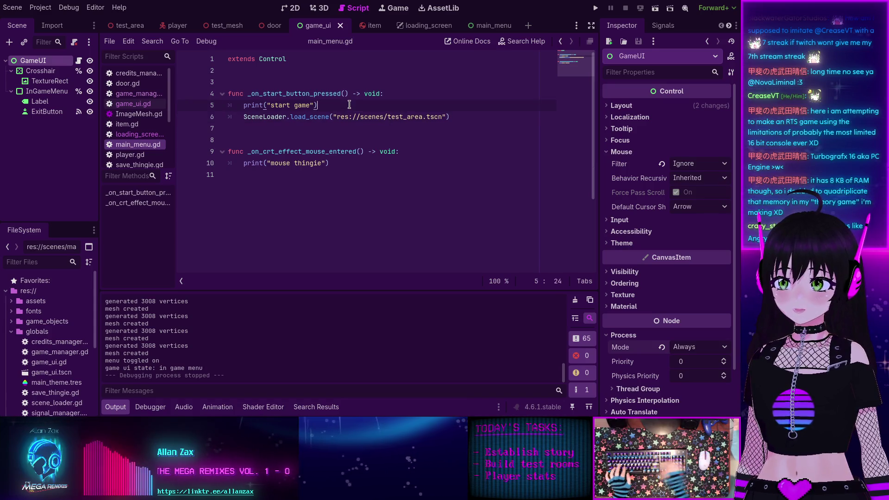
Step: Add set_process_mode(Node.PROCESS_MODE_ALWAYS) below the start-game print in main_menu.gd and save
{"action": "left_click", "coordinate": [245, 117]}
{"action": "key", "text": "Return"}
{"action": "key", "text": "Up"}
{"action": "key", "text": "ctrl+v"}
{"action": "key", "text": "ctrl+s"}
Step: In save_thingie.gd, paste set_process_mode(Node.PROCESS_MODE_ALWAYS) into _ready and save
{"action": "scroll", "coordinate": [131, 148], "scroll_direction": "down", "scroll_amount": 2}
{"action": "left_click", "coordinate": [132, 141]}
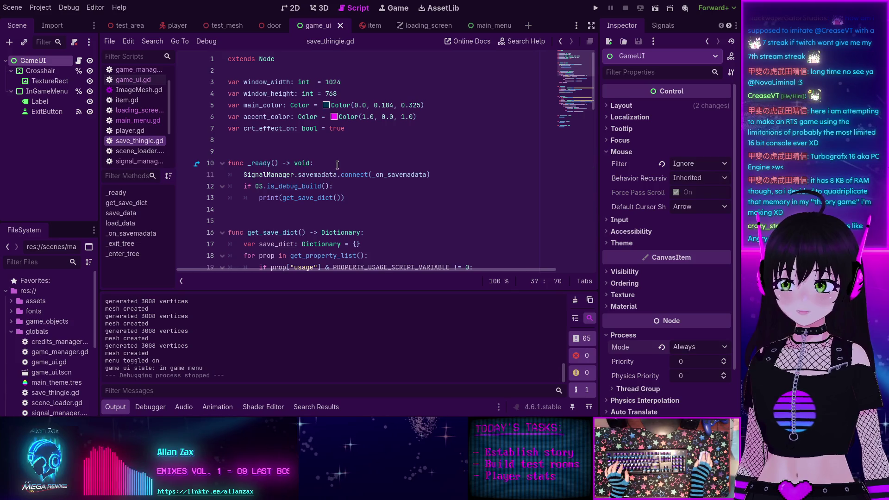
{"action": "left_click", "coordinate": [337, 165]}
{"action": "key", "text": "Return"}
{"action": "key", "text": "ctrl+v"}
{"action": "key", "text": "ctrl+s"}
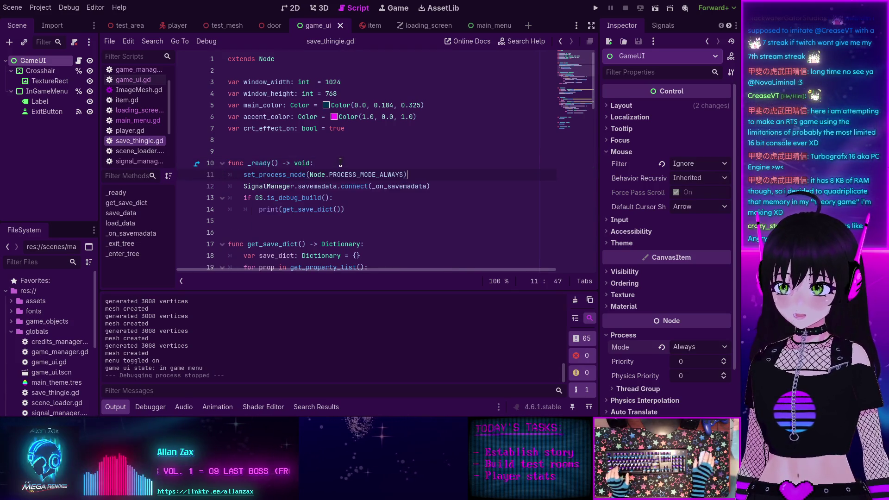
Step: Open scene_loader.gd from the script list
{"action": "scroll", "coordinate": [134, 132], "scroll_direction": "down", "scroll_amount": 1}
{"action": "left_click", "coordinate": [135, 139]}
{"action": "scroll", "coordinate": [297, 139], "scroll_direction": "up", "scroll_amount": 2}
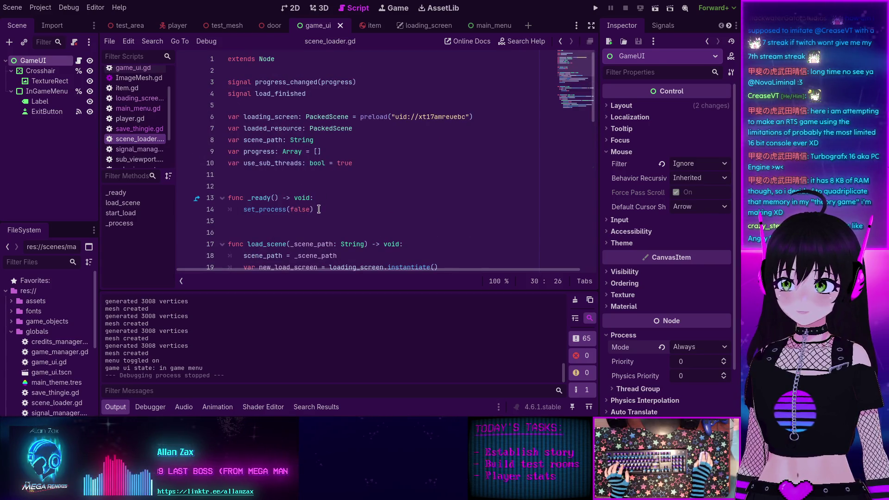
Step: Inspect the set_process(false) call on line 14 of scene_loader.gd
{"action": "left_click_drag", "start_coordinate": [319, 209], "coordinate": [243, 209]}
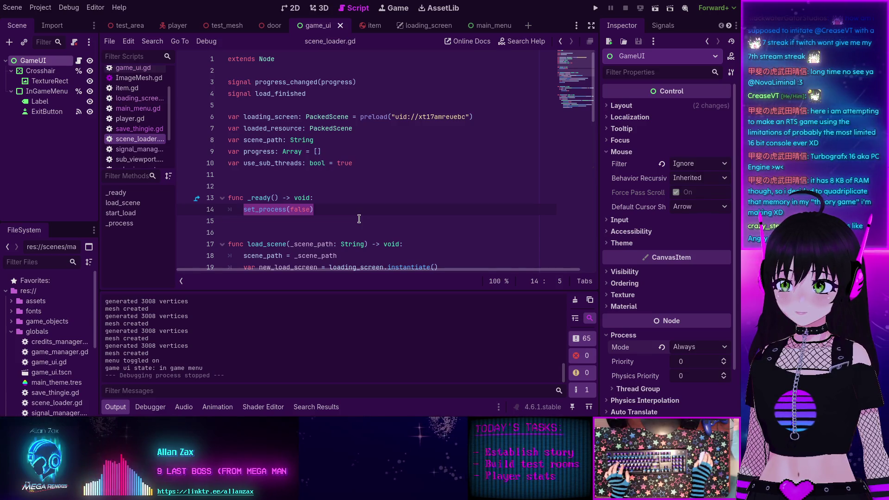
{"action": "scroll", "coordinate": [359, 218], "scroll_direction": "down", "scroll_amount": 3}
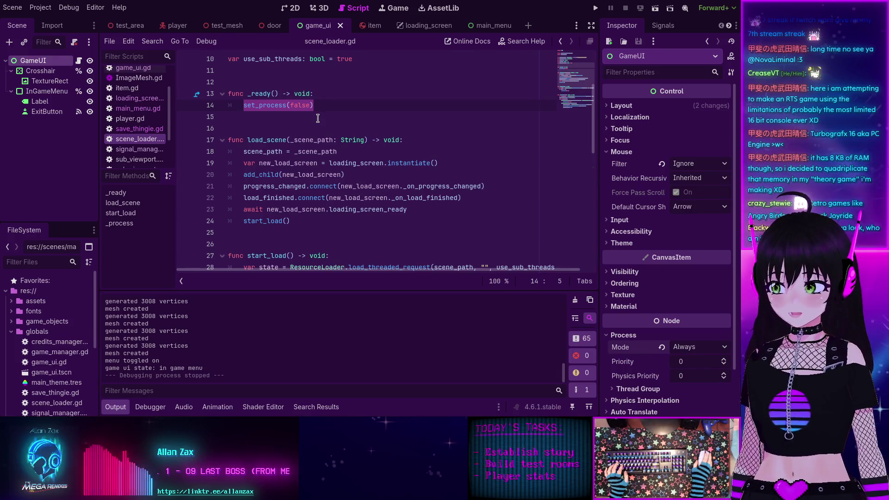
{"action": "scroll", "coordinate": [270, 138], "scroll_direction": "up", "scroll_amount": 1}
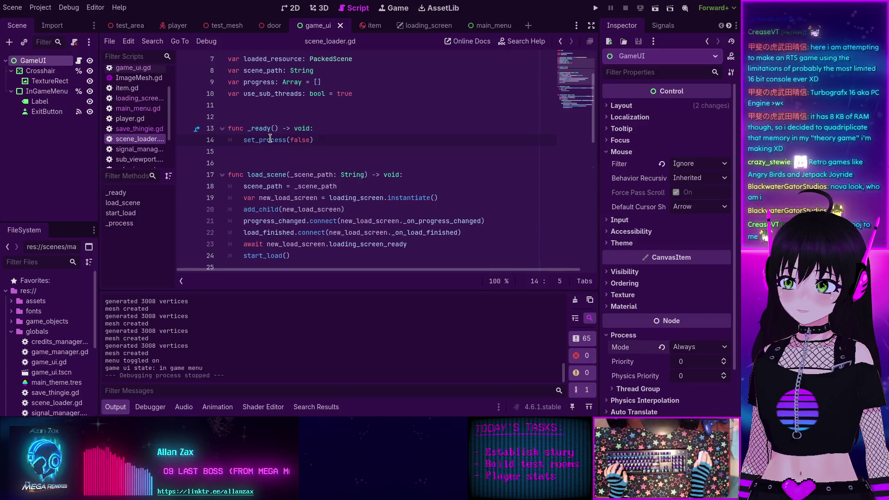
{"action": "mouse_move", "coordinate": [270, 138]}
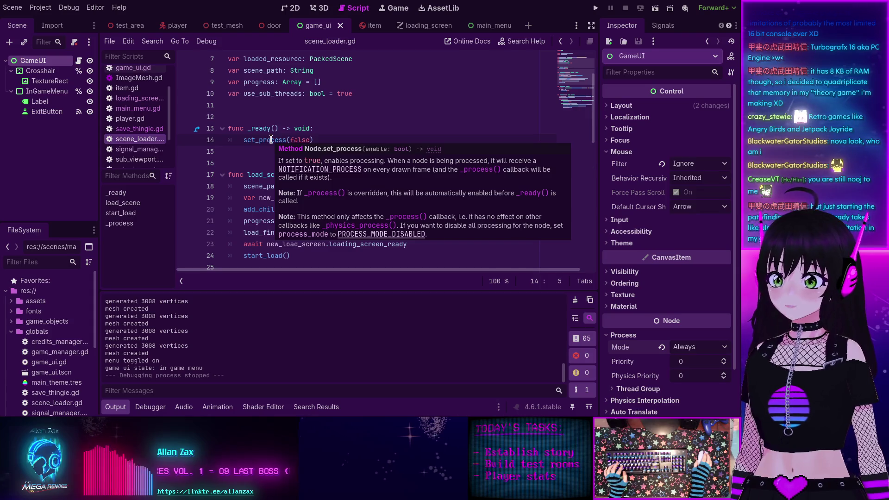
Step: Paste set_process_mode(Node.PROCESS_MODE_ALWAYS) as the first line of _ready in signal_manager.gd
{"action": "left_click", "coordinate": [137, 149]}
{"action": "left_click", "coordinate": [332, 139]}
{"action": "key", "text": "Return"}
{"action": "key", "text": "ctrl+v"}
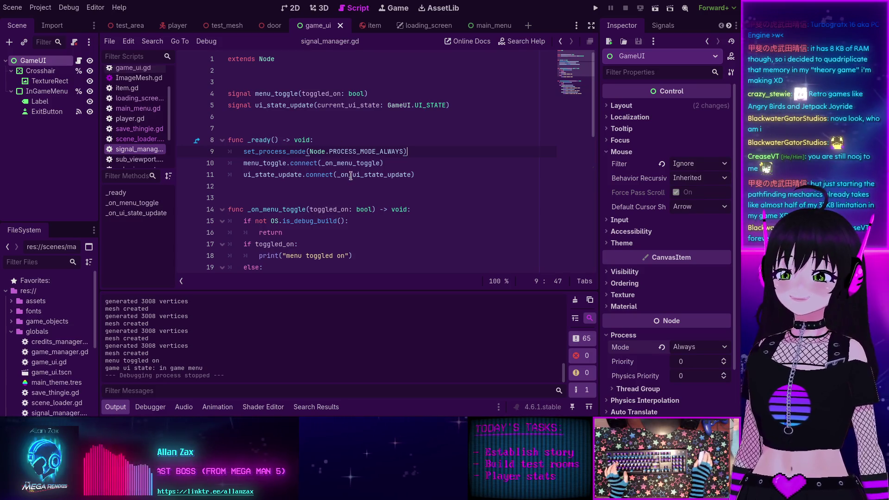
{"action": "scroll", "coordinate": [354, 160], "scroll_direction": "down", "scroll_amount": 2}
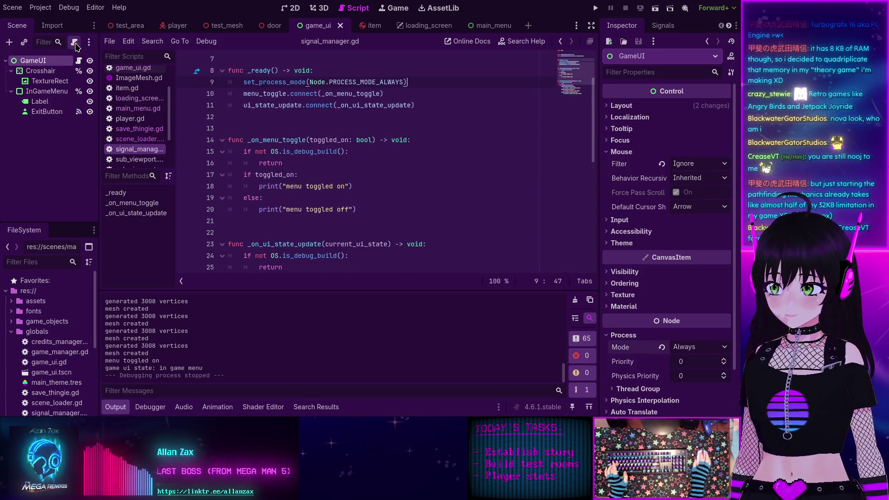
{"action": "left_click", "coordinate": [39, 9]}
{"action": "left_click", "coordinate": [39, 21]}
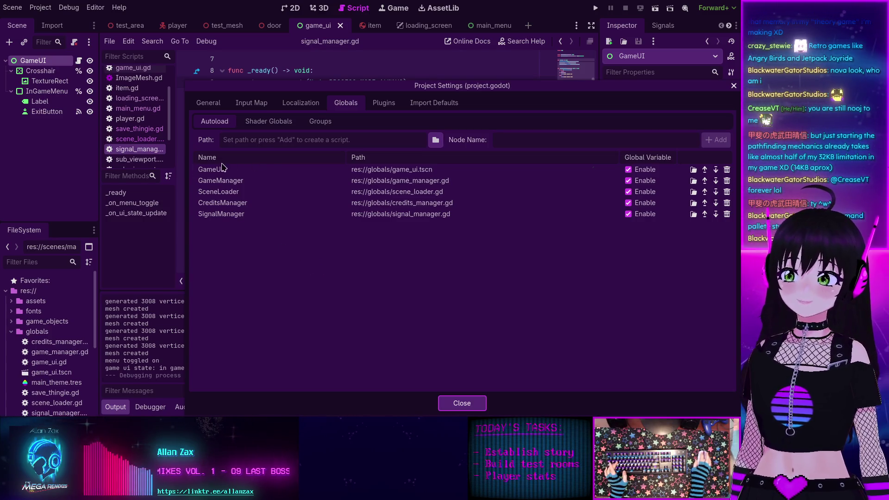
{"action": "left_click", "coordinate": [456, 401]}
{"action": "scroll", "coordinate": [149, 159], "scroll_direction": "down", "scroll_amount": 3}
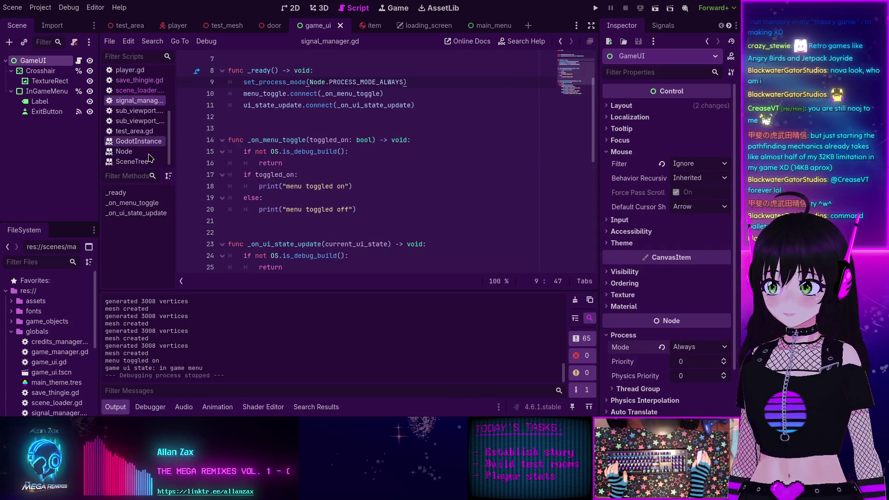
Step: Open credits_manager.gd and scroll to the end of the credits entries
{"action": "scroll", "coordinate": [149, 159], "scroll_direction": "up", "scroll_amount": 5}
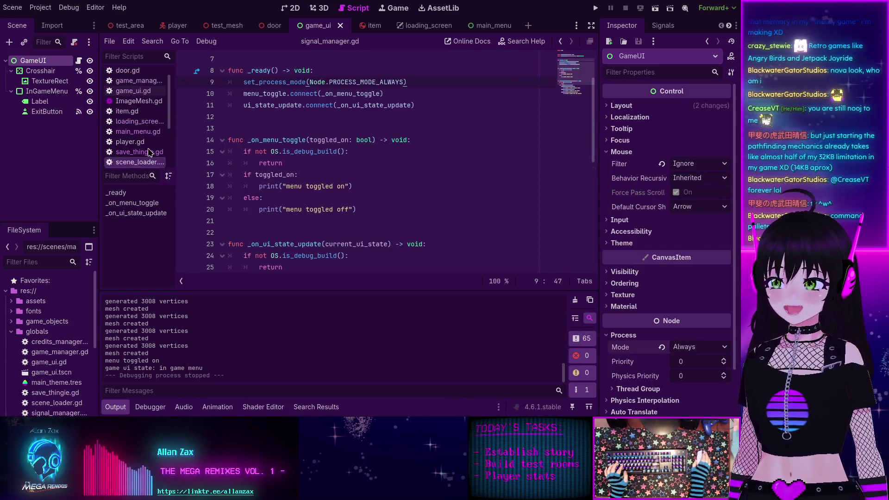
{"action": "scroll", "coordinate": [149, 153], "scroll_direction": "up", "scroll_amount": 2}
{"action": "left_click", "coordinate": [136, 73]}
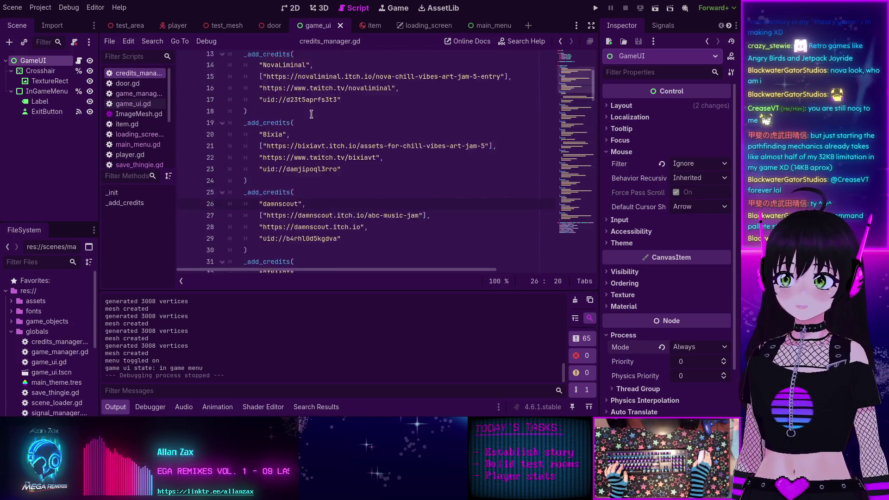
{"action": "scroll", "coordinate": [311, 114], "scroll_direction": "up", "scroll_amount": 4}
{"action": "scroll", "coordinate": [342, 140], "scroll_direction": "down", "scroll_amount": 20}
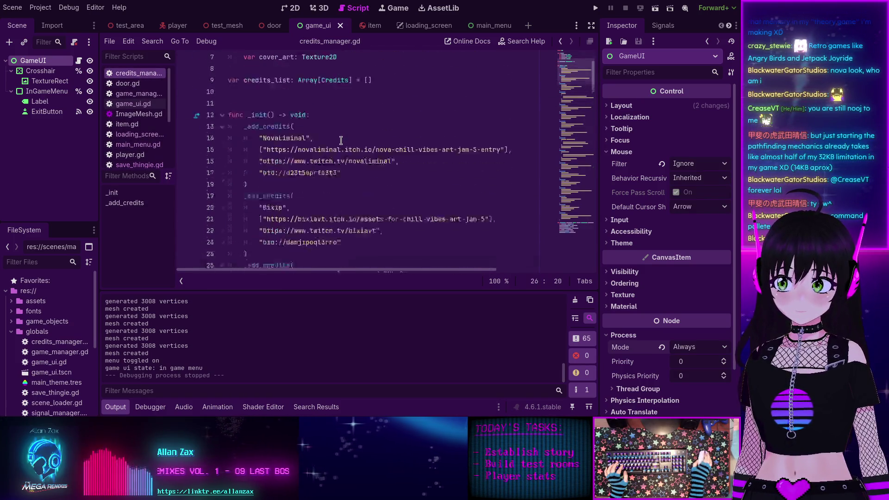
{"action": "scroll", "coordinate": [342, 143], "scroll_direction": "down", "scroll_amount": 19}
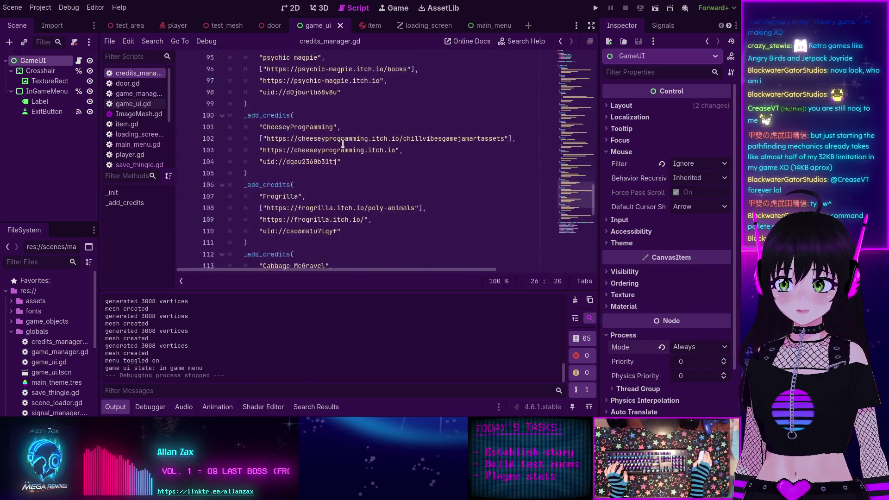
{"action": "scroll", "coordinate": [343, 143], "scroll_direction": "up", "scroll_amount": 4}
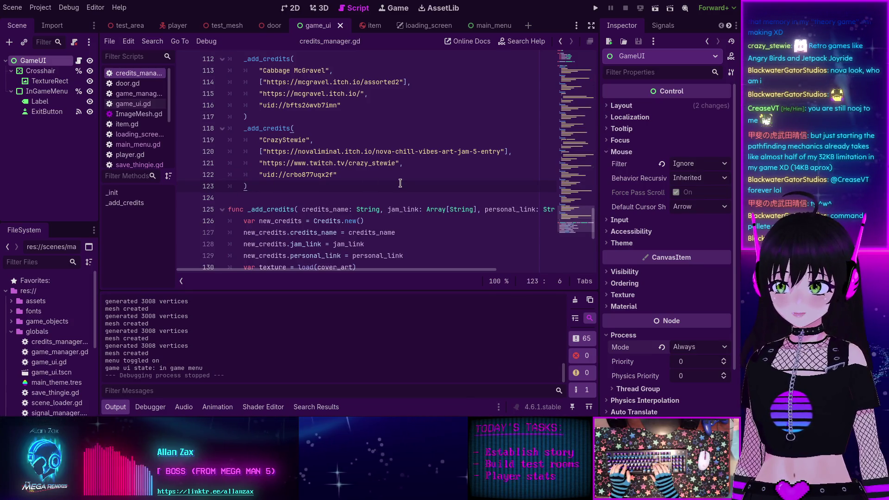
Step: Add a _ready function calling set_process_mode(Node.PROCESS_MODE_ALWAYS) to credits_manager.gd
{"action": "key", "text": "Return"}
{"action": "key", "text": "Return"}
{"action": "key", "text": "BackSpace"}
{"action": "type", "text": "fu"}
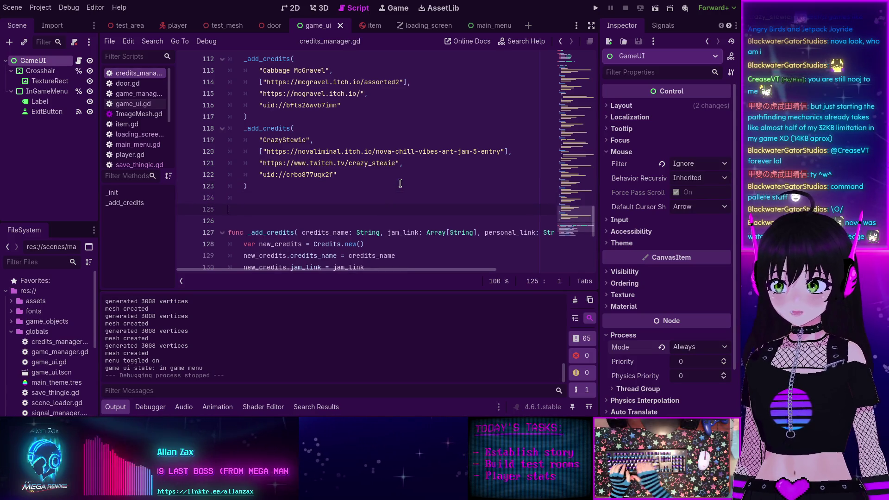
{"action": "type", "text": "nc _read"}
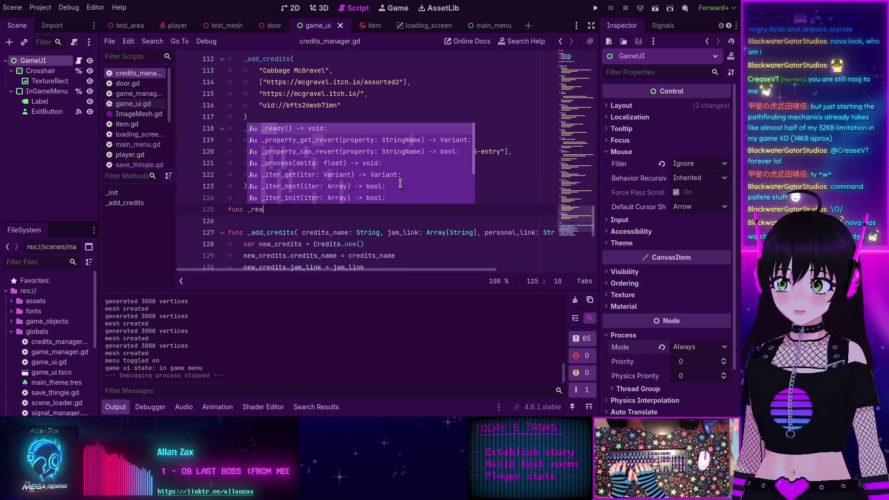
{"action": "key", "text": "Return"}
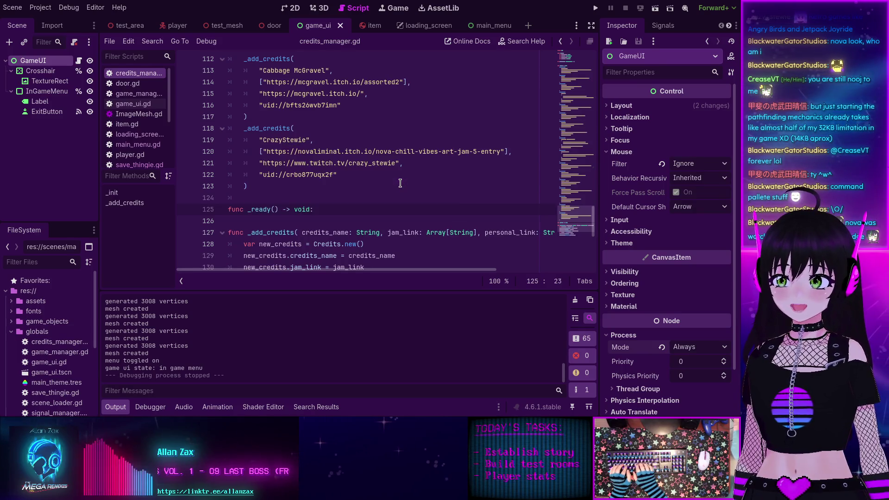
{"action": "key", "text": "Return"}
{"action": "type", "text": "set_process_mode(Node.PROCESS_MODE_ALWAYS)"}
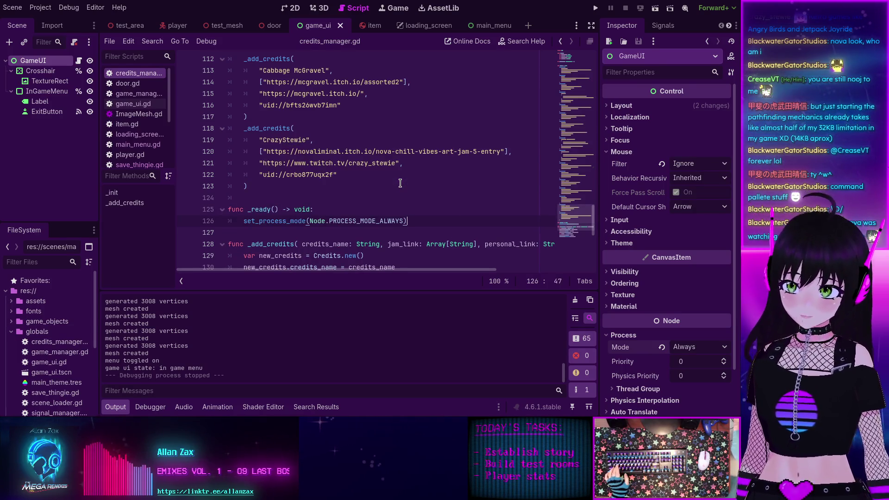
{"action": "key", "text": "Return"}
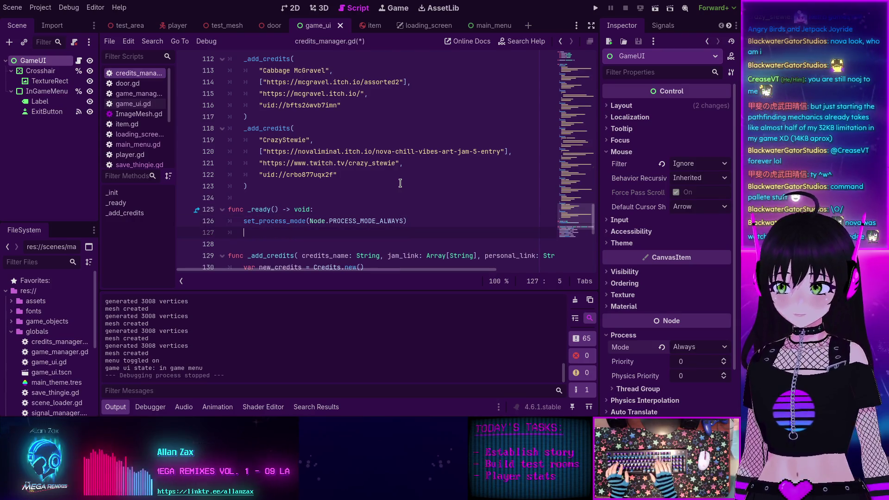
Step: Insert a blank line above _ready, save the script, and run the project
{"action": "key", "text": "Up"}
{"action": "key", "text": "Up"}
{"action": "key", "text": "Home"}
{"action": "key", "text": "Up"}
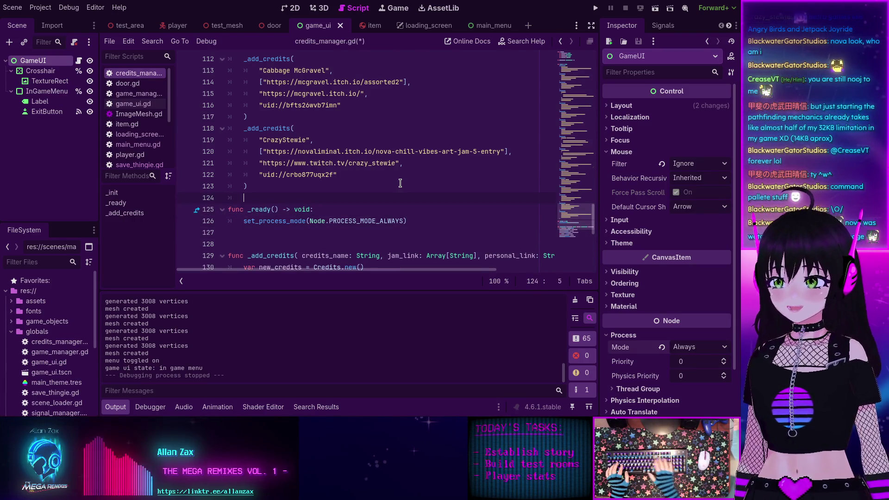
{"action": "key", "text": "ctrl+s"}
{"action": "key", "text": "Return"}
{"action": "key", "text": "ctrl+s"}
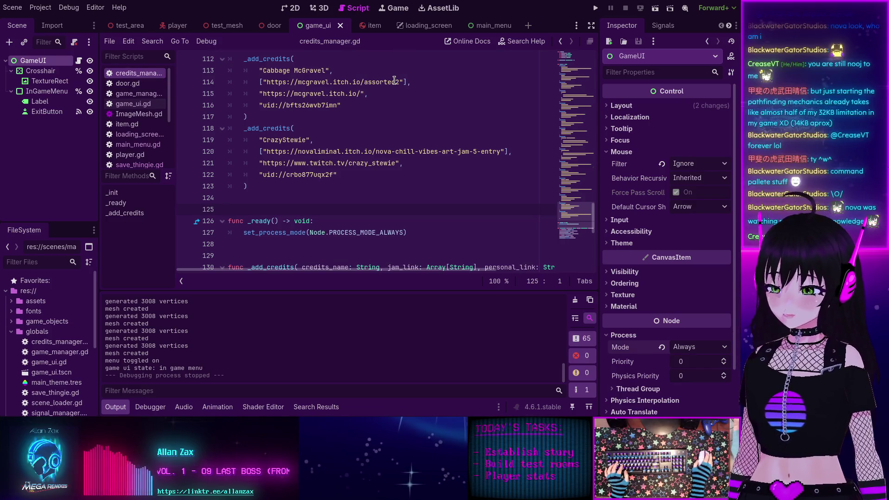
{"action": "left_click", "coordinate": [595, 8]}
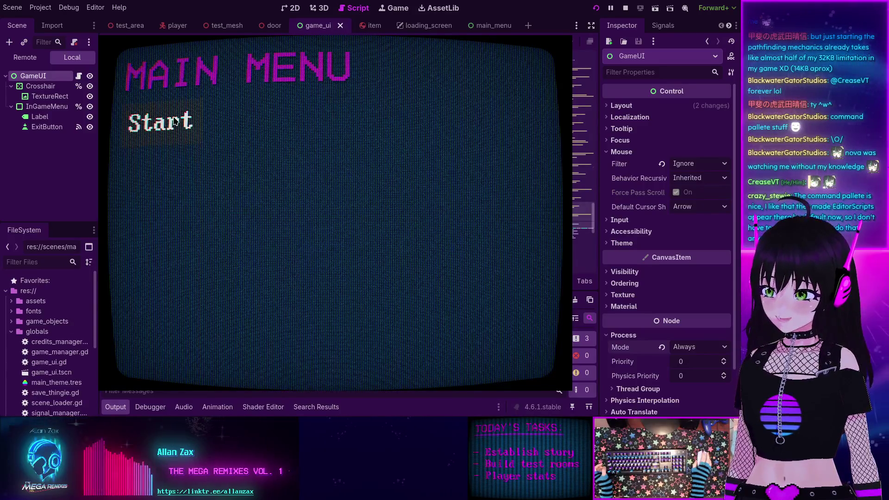
Step: Start the game and walk toward and away from the trees with W and S
{"action": "left_click", "coordinate": [174, 125]}
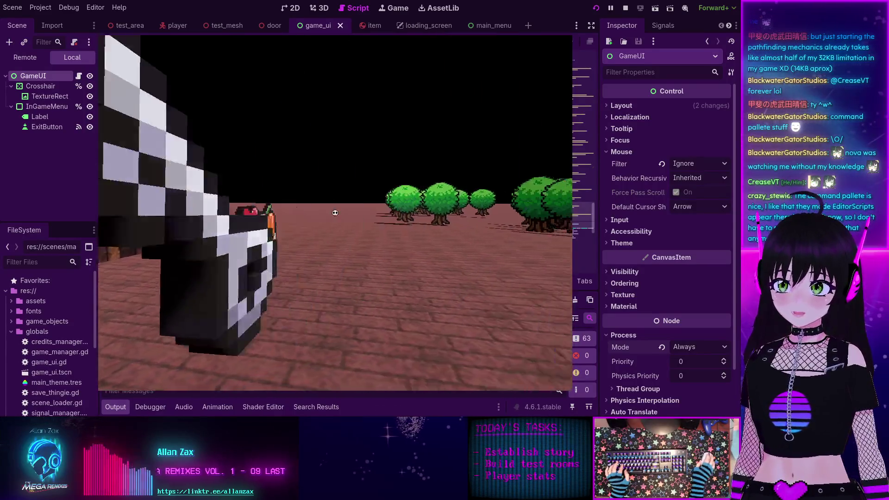
{"action": "key", "text": "w"}
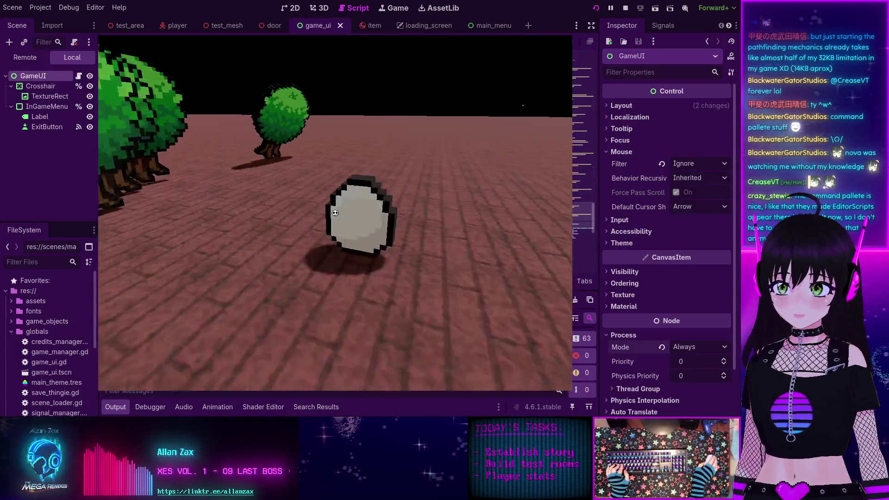
{"action": "key", "text": "s"}
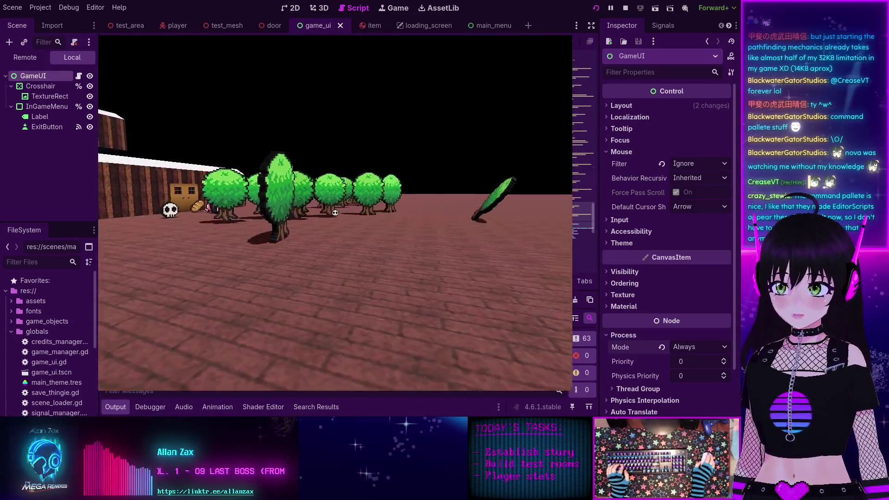
{"action": "key", "text": "w"}
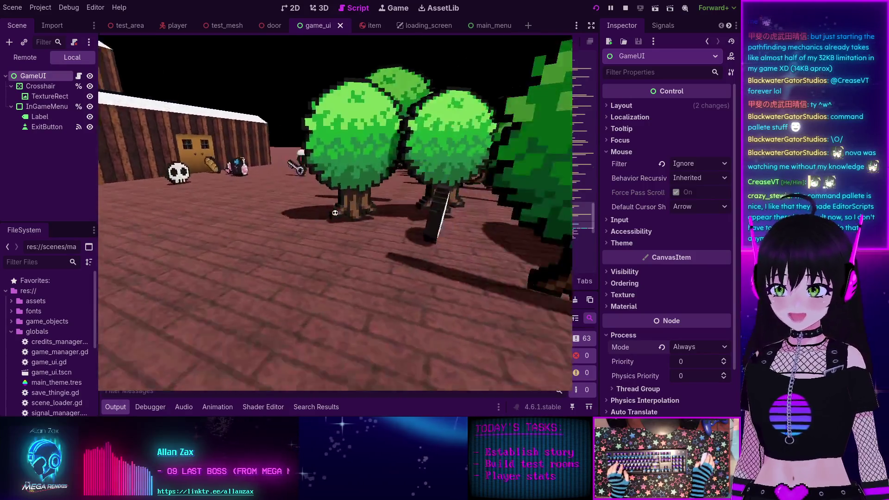
{"action": "key", "text": "s"}
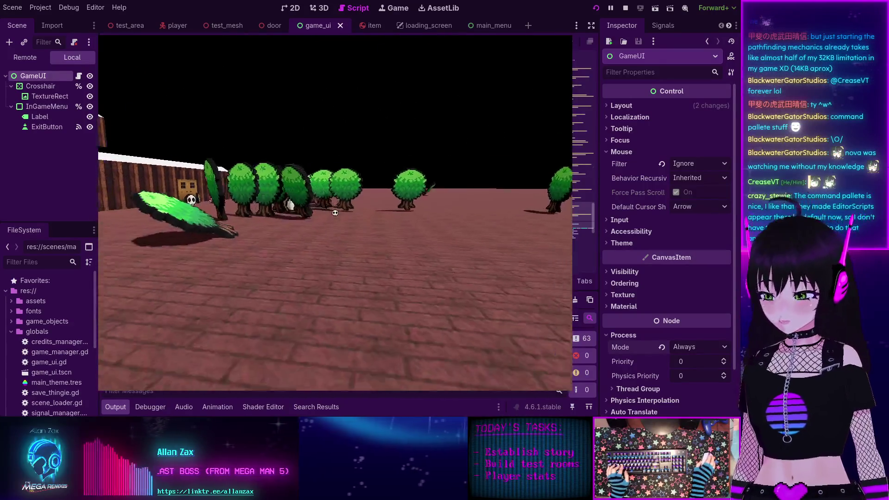
Step: Toggle the in-game pause menu open and closed several times while walking
{"action": "key", "text": "Escape"}
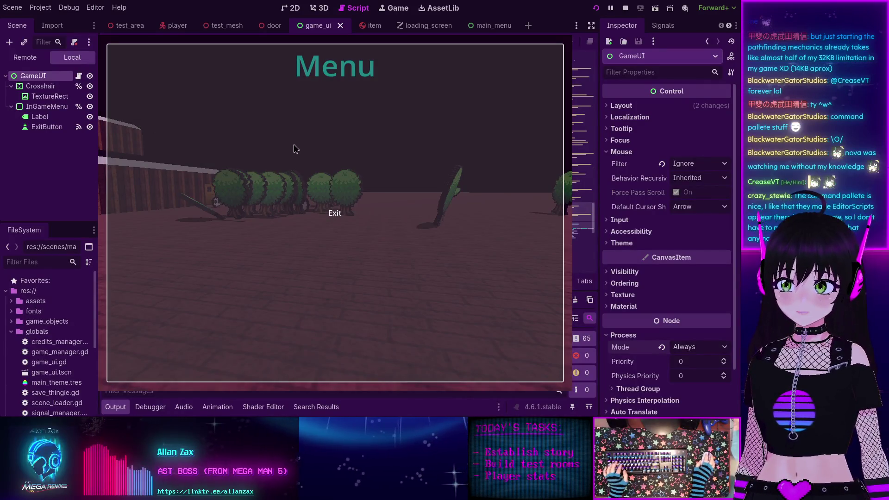
{"action": "key", "text": "Escape"}
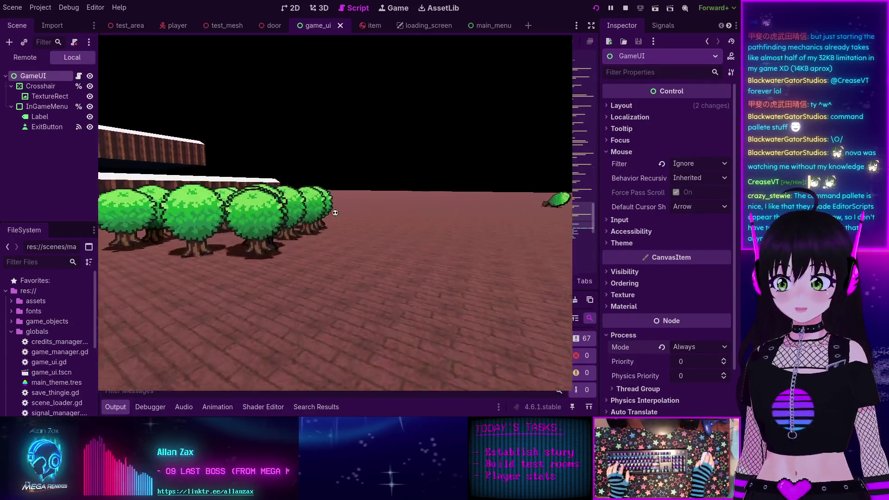
{"action": "key", "text": "w"}
{"action": "key", "text": "Escape"}
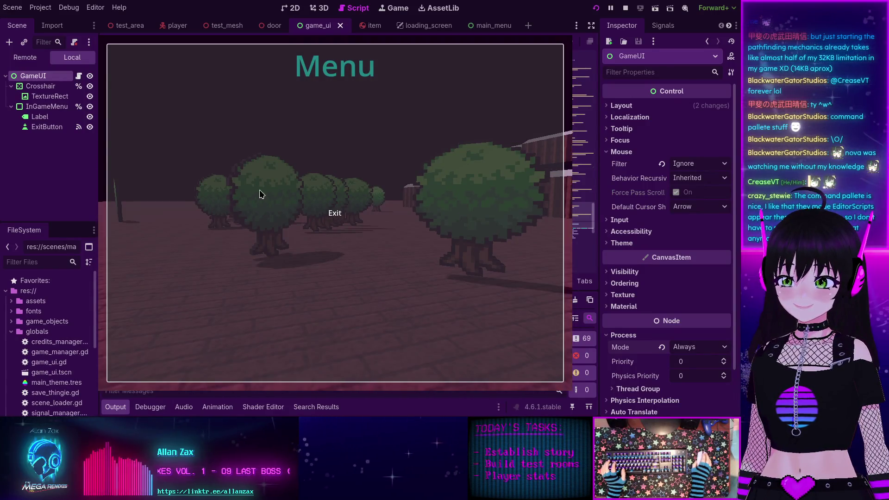
{"action": "key", "text": "Escape"}
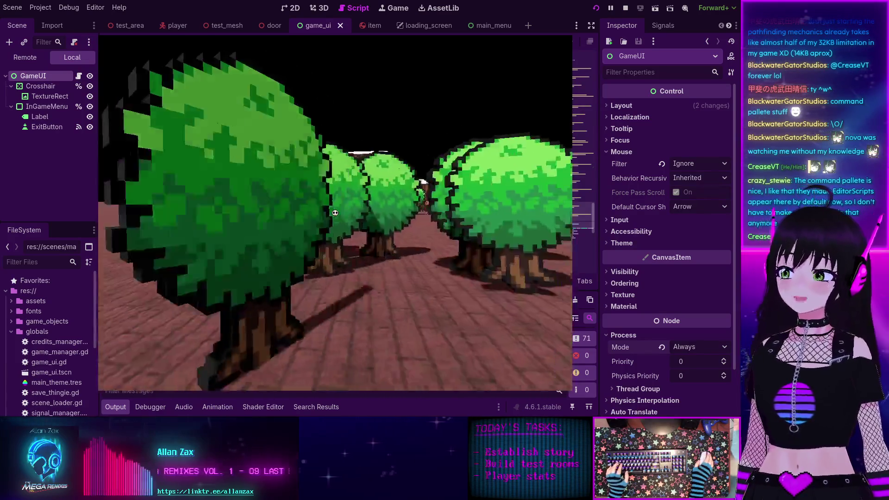
{"action": "mouse_move", "coordinate": [336, 213]}
{"action": "key", "text": "Escape"}
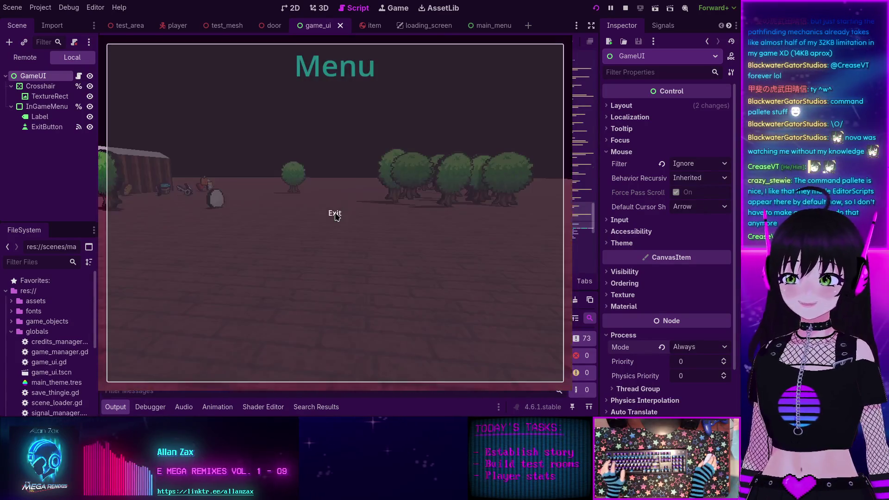
{"action": "left_click", "coordinate": [335, 213]}
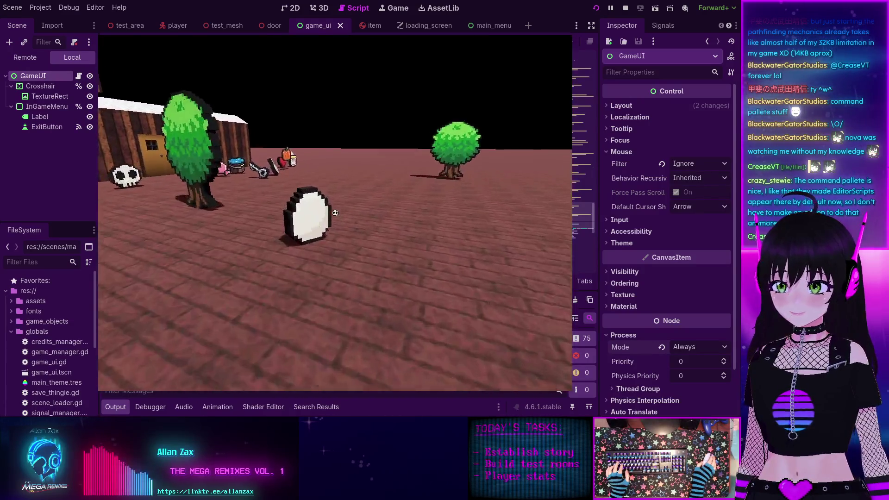
Step: Walk up to a tree, open the pause menu, and exit the game
{"action": "mouse_move", "coordinate": [335, 213]}
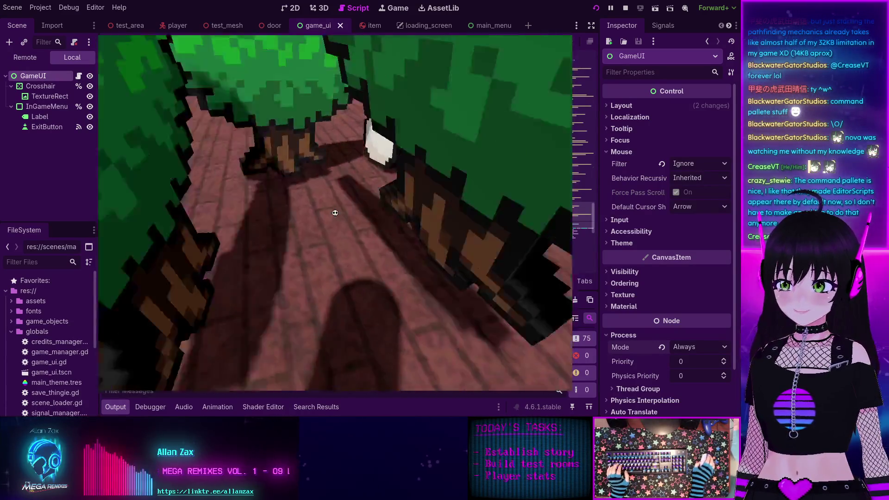
{"action": "key", "text": "w"}
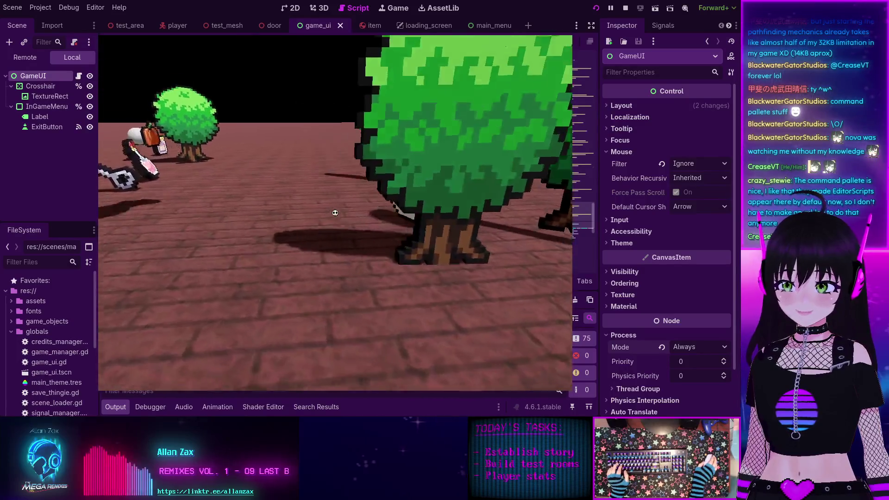
{"action": "key", "text": "Escape"}
{"action": "left_click", "coordinate": [331, 213]}
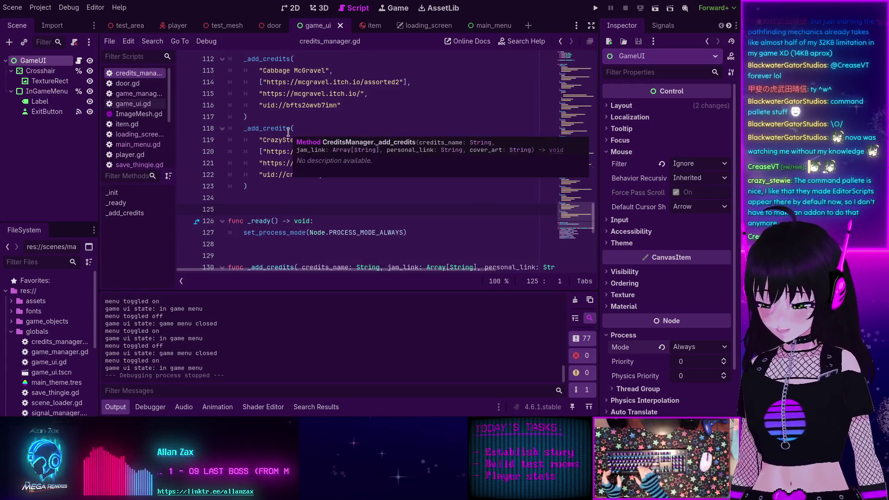
{"action": "key", "text": "alt+shift+o"}
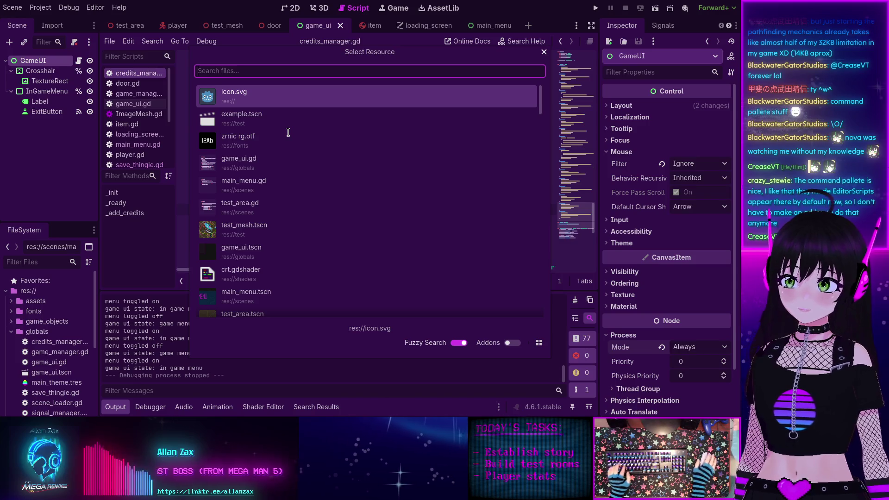
{"action": "left_click", "coordinate": [544, 52]}
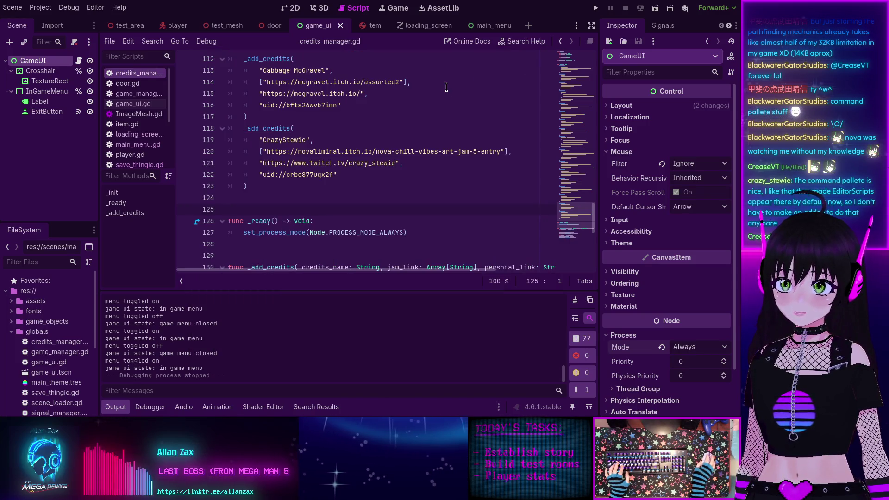
{"action": "type", "text": "p"}
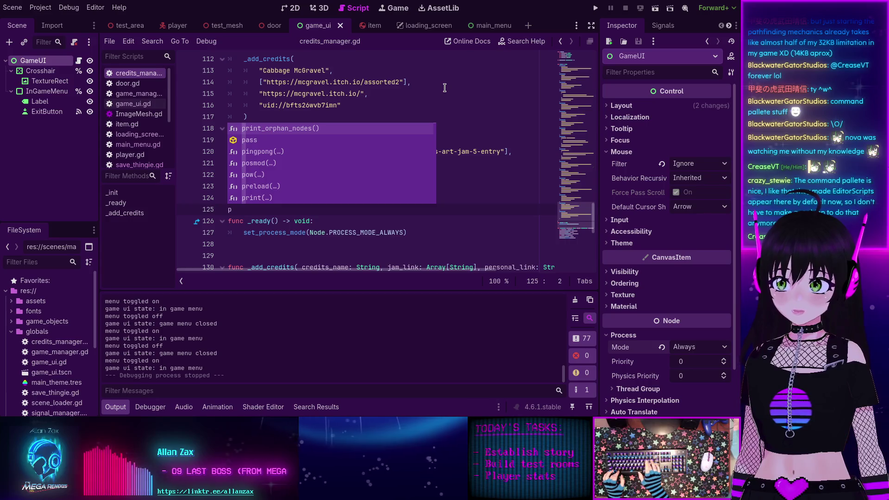
{"action": "key", "text": "Escape"}
{"action": "key", "text": "shift+alt+o"}
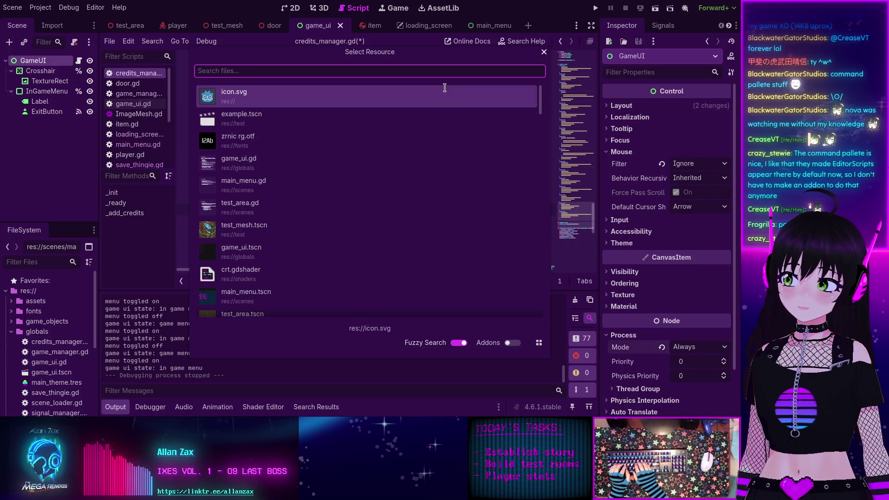
{"action": "left_click", "coordinate": [545, 52]}
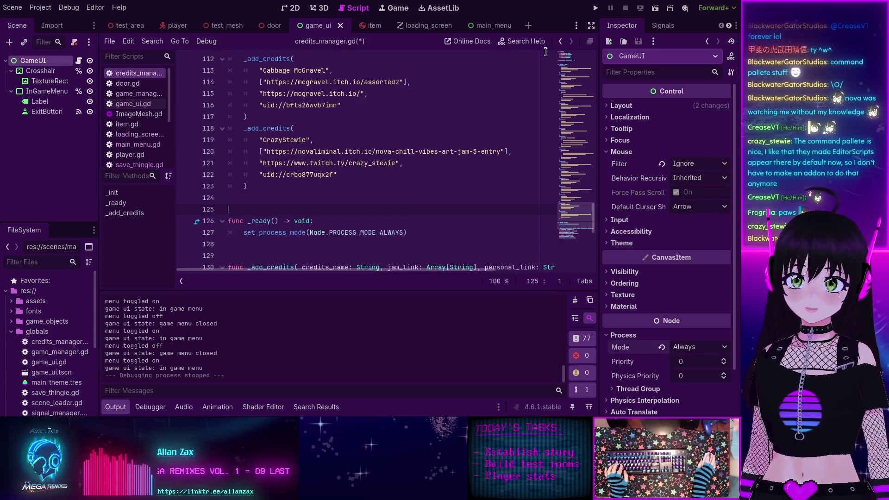
{"action": "key", "text": "ctrl+shift+p"}
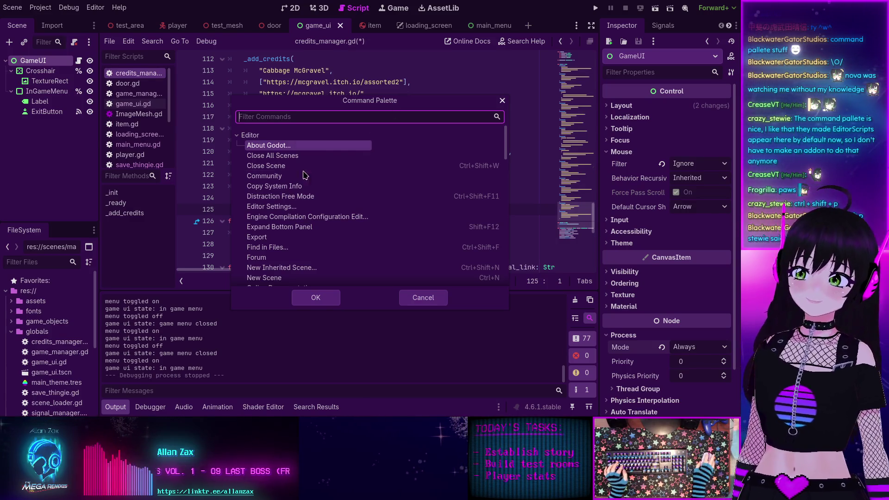
{"action": "scroll", "coordinate": [282, 183], "scroll_direction": "down", "scroll_amount": 5}
{"action": "scroll", "coordinate": [282, 183], "scroll_direction": "up", "scroll_amount": 5}
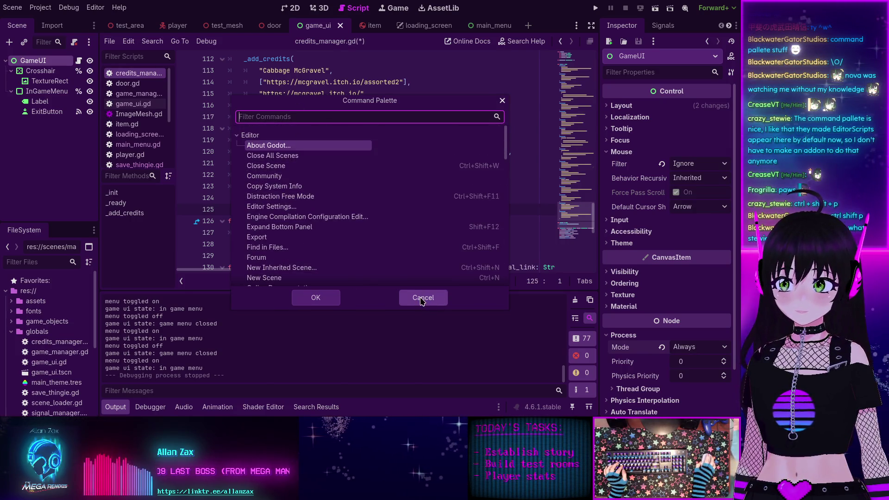
{"action": "left_click", "coordinate": [423, 298]}
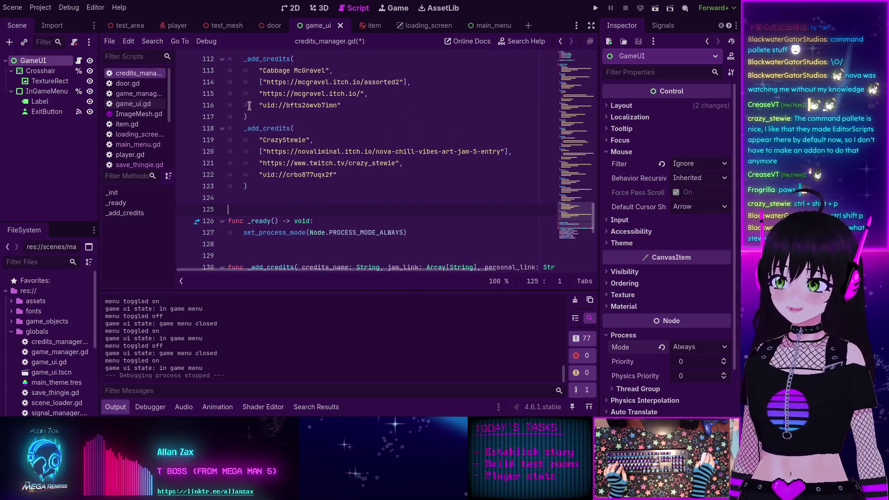
Step: Collapse the globals and scenes folders and expand the test folder in FileSystem
{"action": "left_click", "coordinate": [12, 332]}
{"action": "left_click", "coordinate": [11, 342]}
{"action": "left_click", "coordinate": [11, 362]}
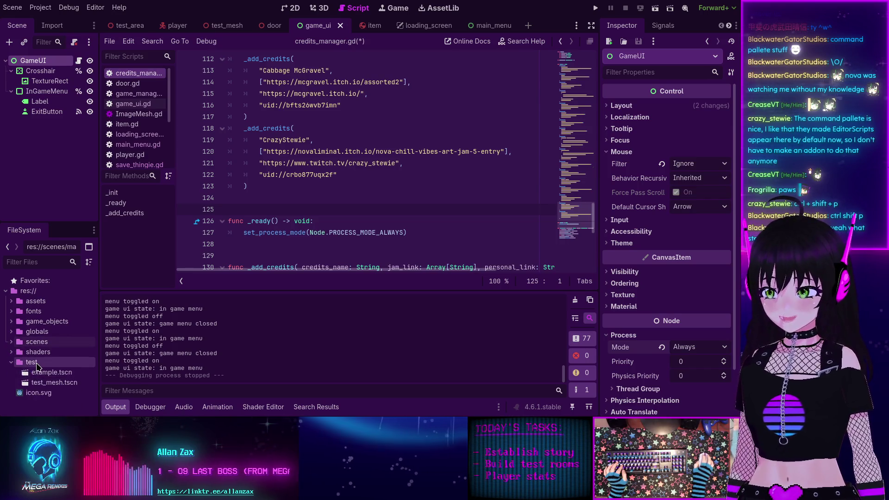
Step: Create new_script.gd in the test folder and delete its template code below extends Node
{"action": "right_click", "coordinate": [37, 362]}
{"action": "mouse_move", "coordinate": [90, 254]}
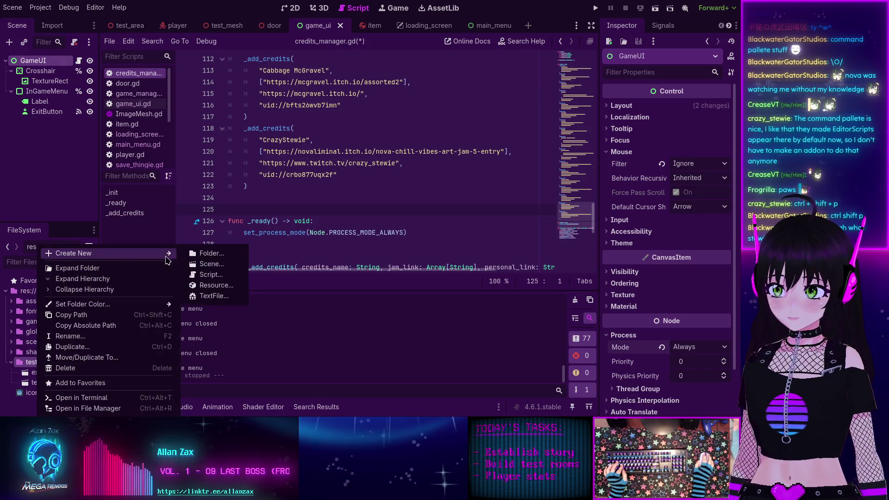
{"action": "left_click", "coordinate": [204, 273]}
{"action": "left_click", "coordinate": [325, 311]}
{"action": "mouse_move", "coordinate": [314, 241]}
{"action": "left_mouse_down"}
{"action": "mouse_move", "coordinate": [259, 114]}
{"action": "mouse_move", "coordinate": [211, 77]}
{"action": "left_mouse_up"}
{"action": "key", "text": "BackSpace"}
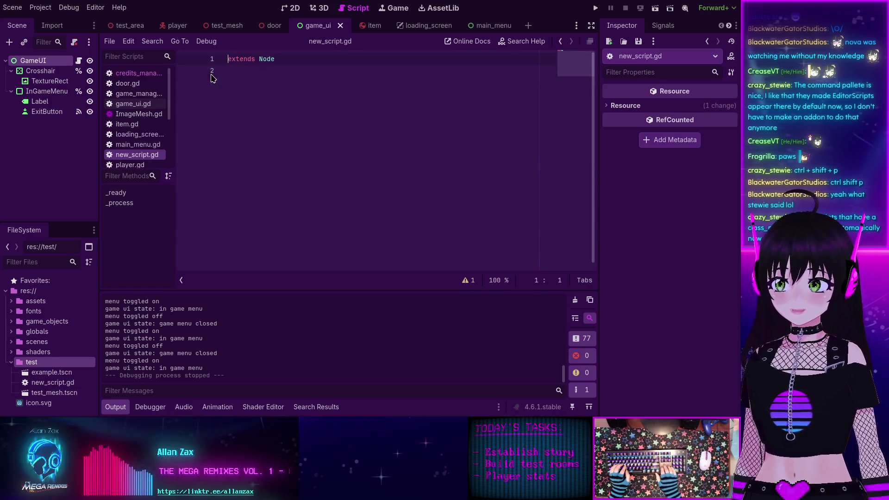
{"action": "key", "text": "Return"}
{"action": "key", "text": "Up"}
{"action": "type", "text": "@tool"}
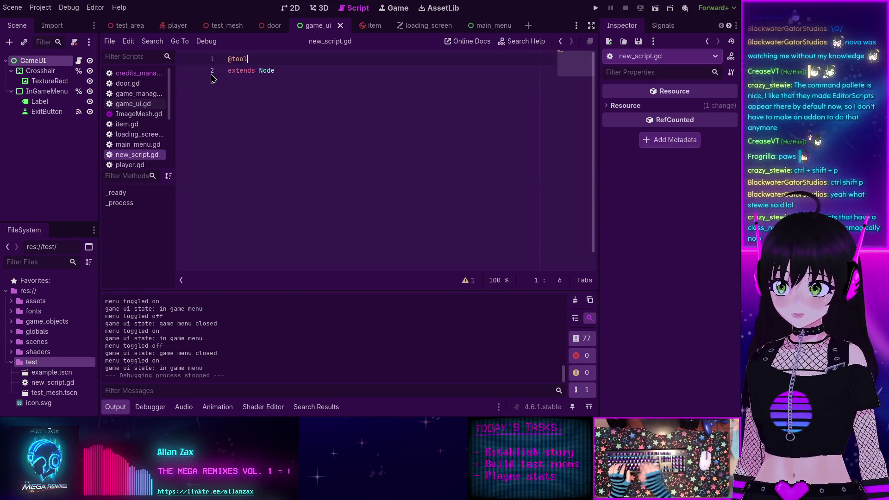
{"action": "key", "text": "Down"}
{"action": "key", "text": "End"}
{"action": "key", "text": "Return"}
{"action": "key", "text": "Return"}
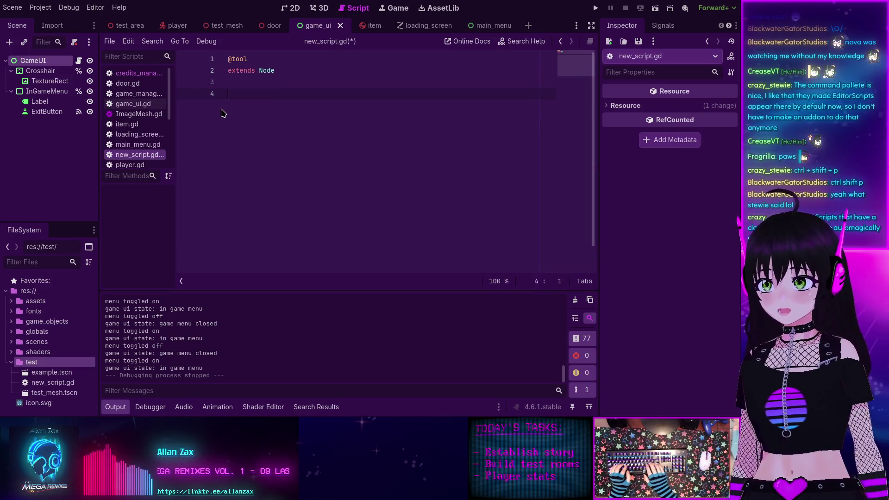
{"action": "key", "text": "Return"}
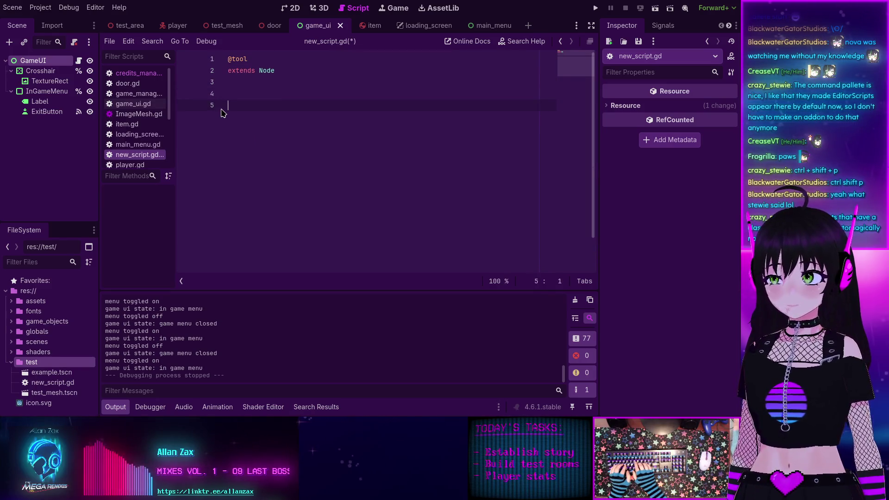
{"action": "type", "text": "func"}
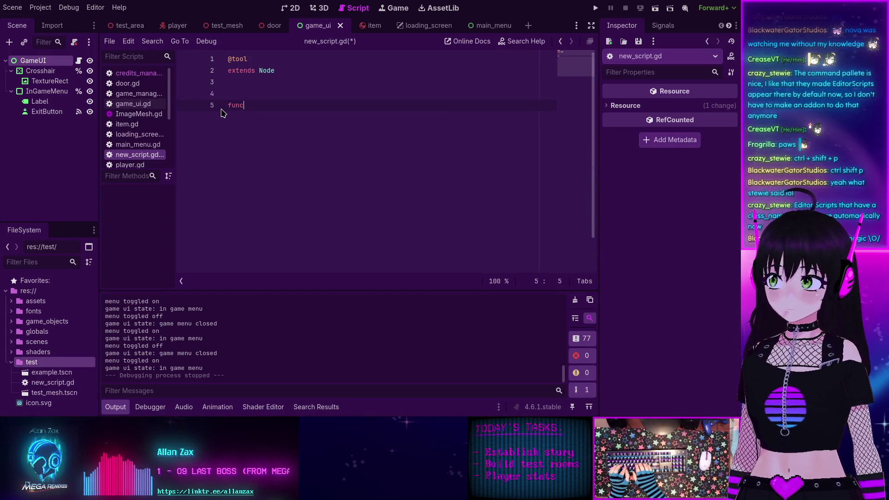
{"action": "type", "text": " _"}
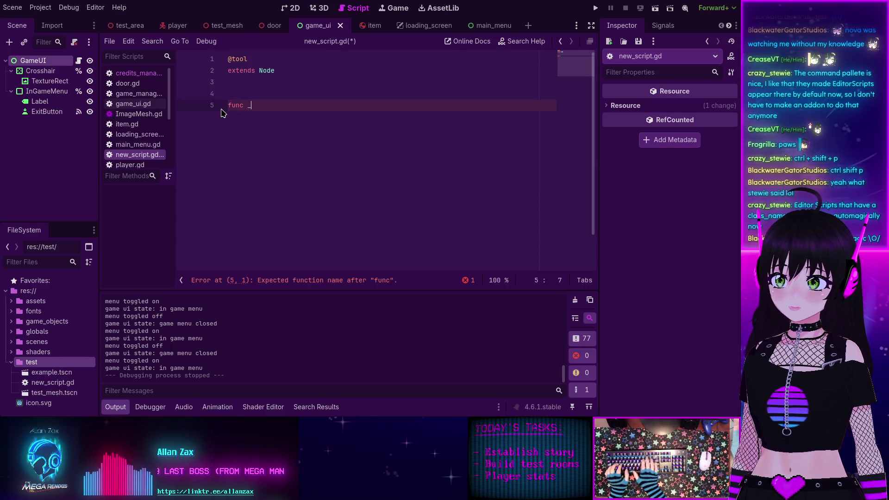
{"action": "type", "text": "run"}
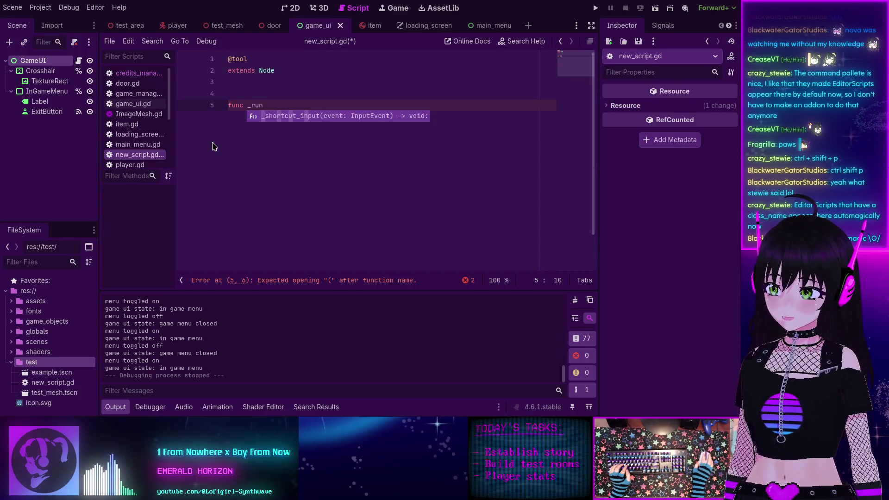
Step: Declare class_name SoupTester on line 3 and begin replacing the Node base class
{"action": "left_click", "coordinate": [241, 81]}
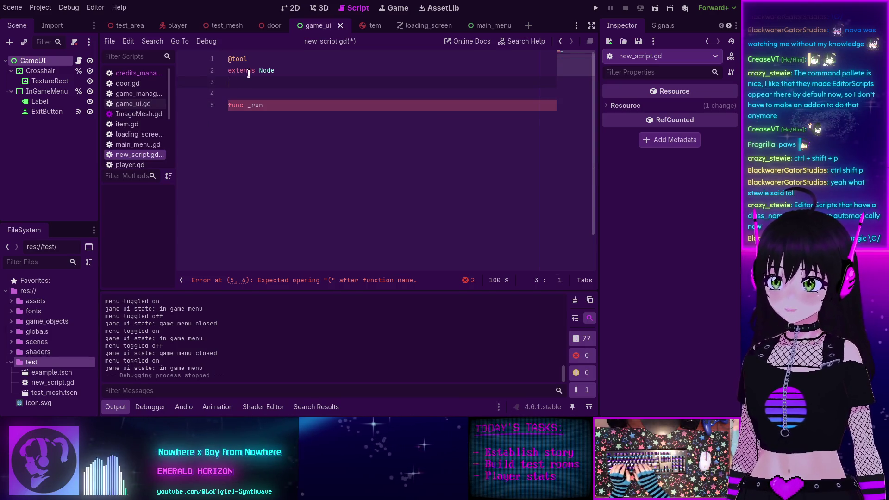
{"action": "type", "text": "clas_nam"}
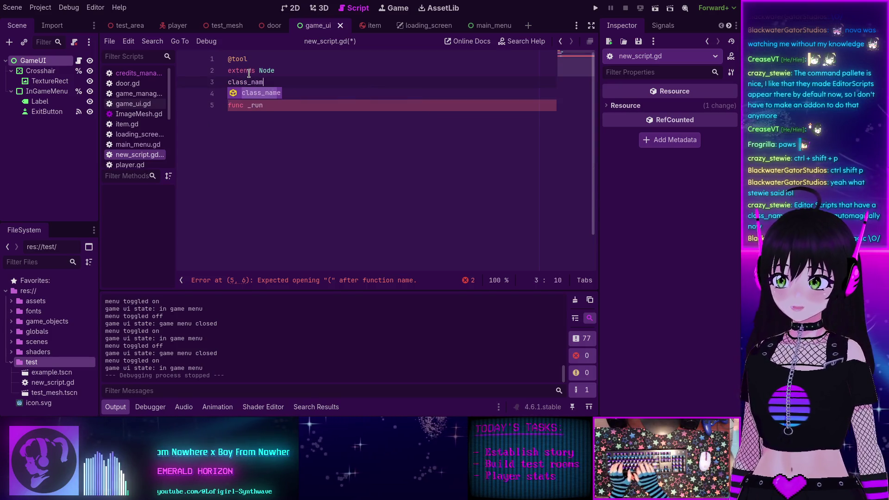
{"action": "key", "text": "Return"}
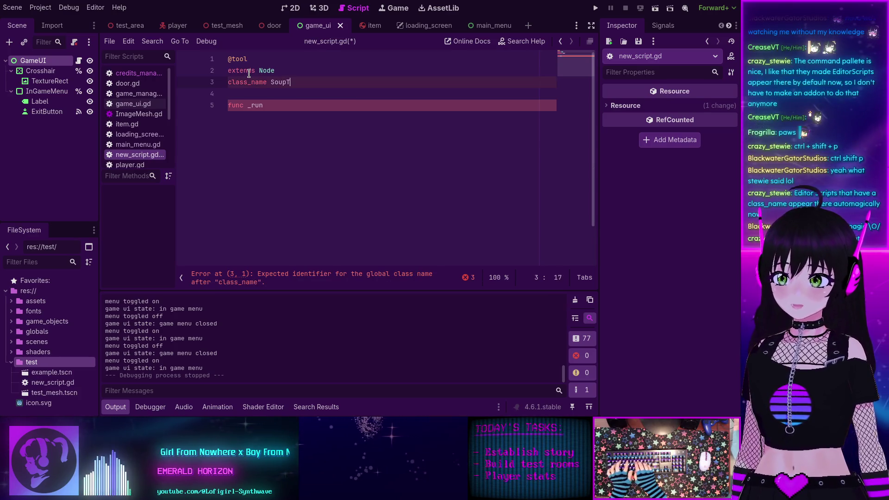
{"action": "left_click", "coordinate": [294, 110]}
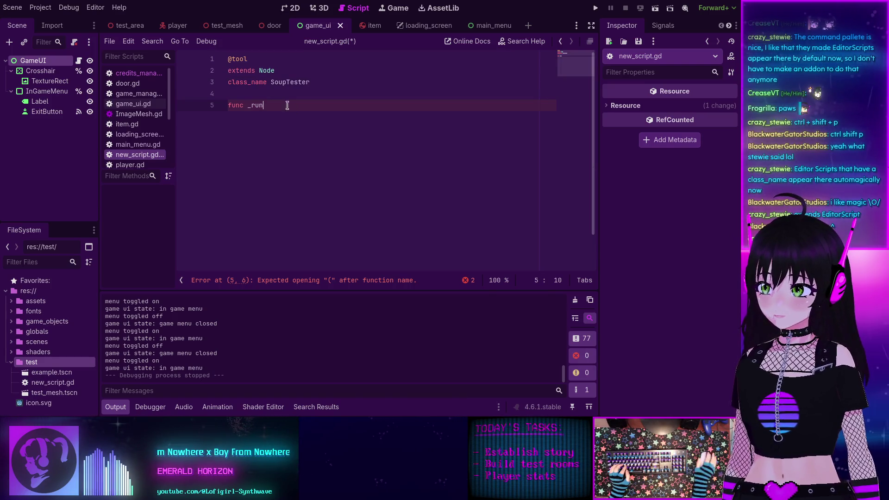
{"action": "double_click", "coordinate": [265, 69]}
{"action": "type", "text": "Edi"}
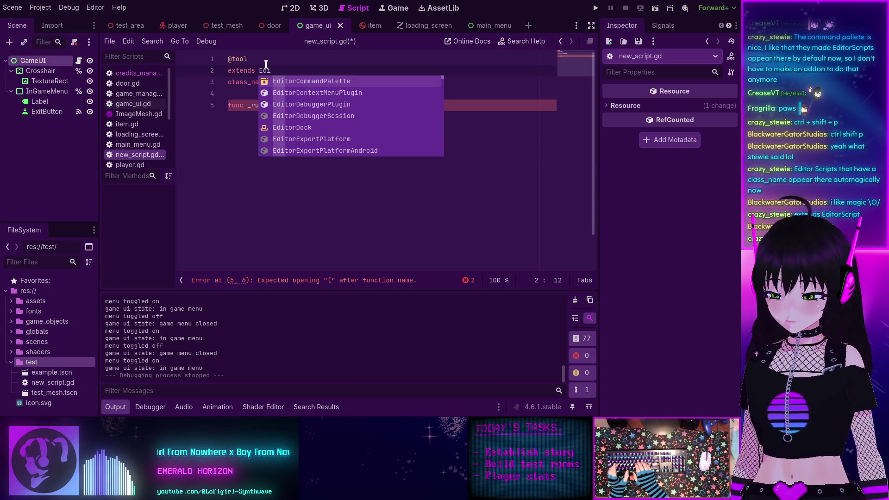
{"action": "type", "text": "torScc"}
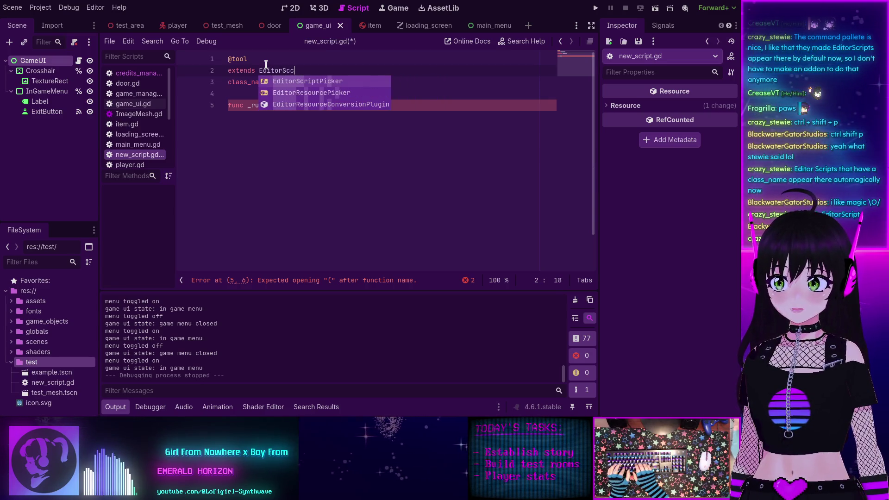
Step: Fix the typo so the script extends EditorScript
{"action": "key", "text": "BackSpace"}
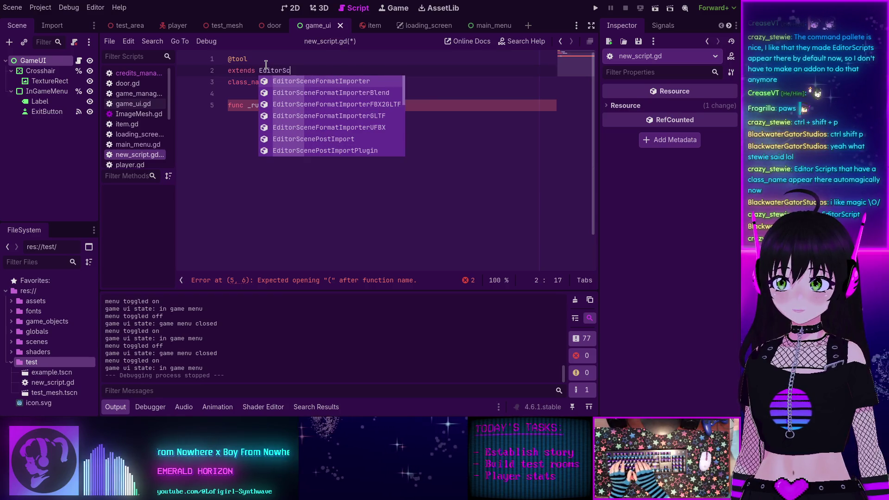
{"action": "type", "text": "ript"}
{"action": "key", "text": "Return"}
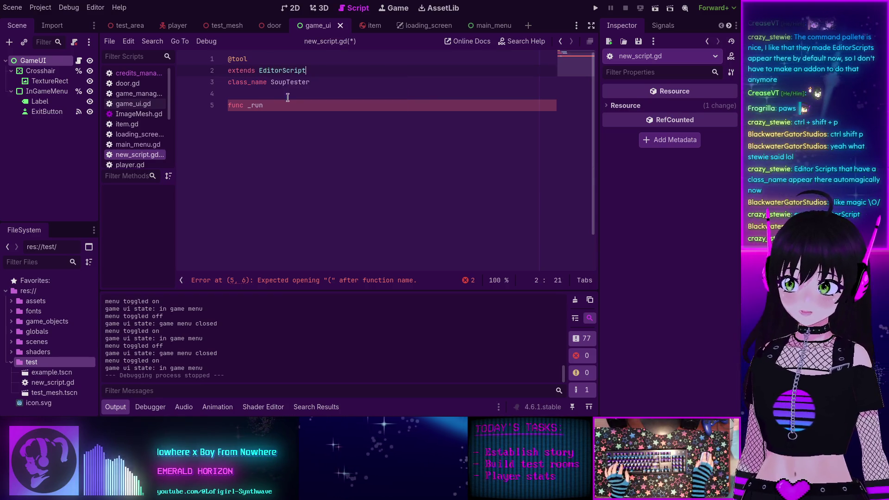
Step: Rewrite _run() -> void to print "testin' mah soups" and save the script
{"action": "left_click", "coordinate": [281, 106]}
{"action": "key", "text": "ctrl+BackSpace"}
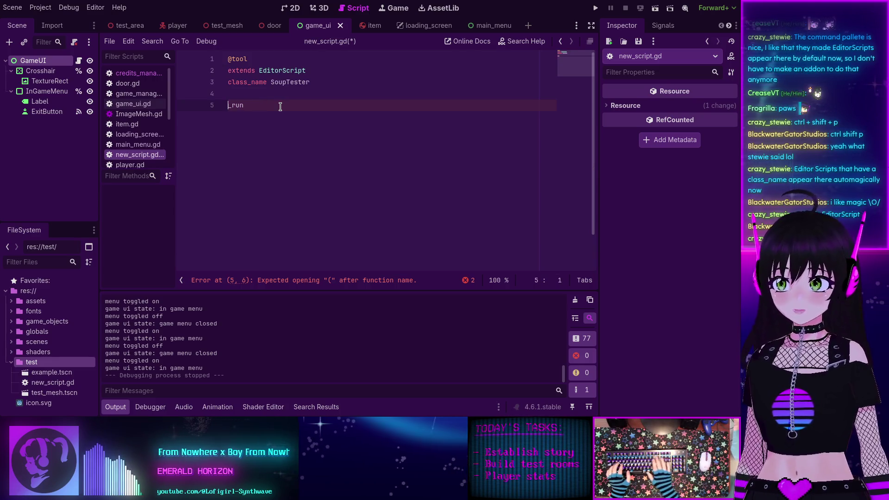
{"action": "key", "text": "ctrl+BackSpace"}
{"action": "key", "text": "BackSpace"}
{"action": "type", "text": "func"}
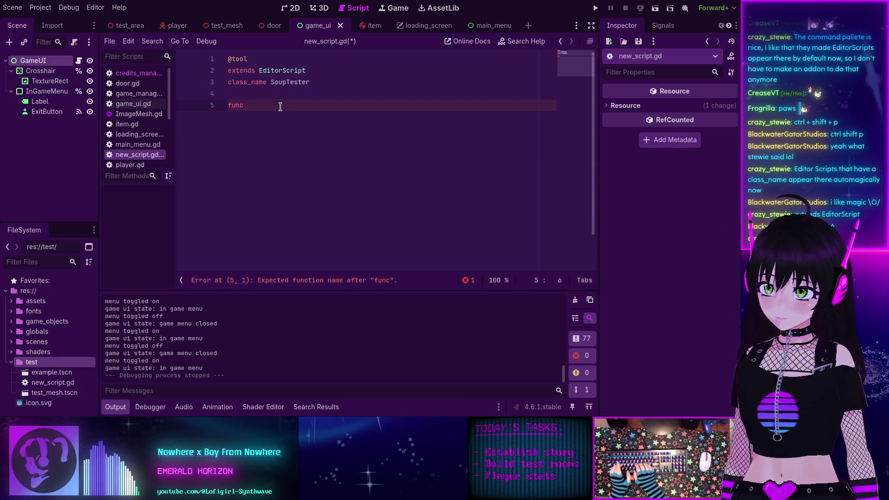
{"action": "type", "text": "_ru"}
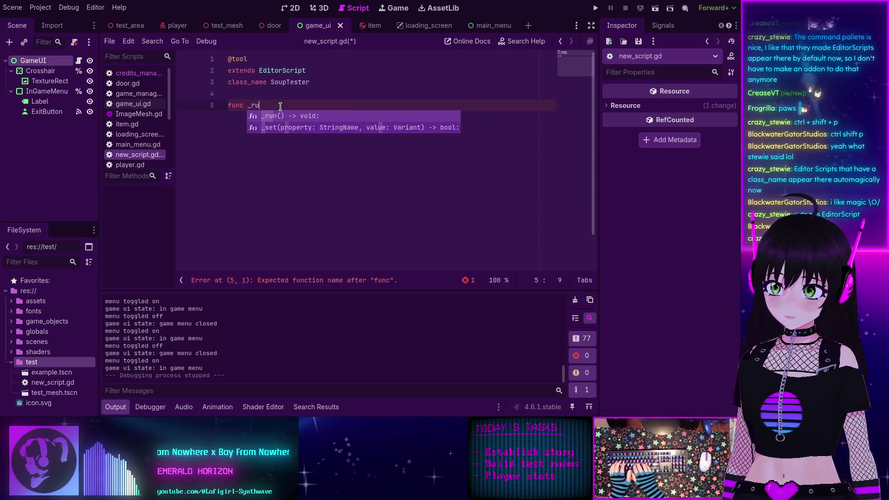
{"action": "key", "text": "Return"}
{"action": "key", "text": "Return"}
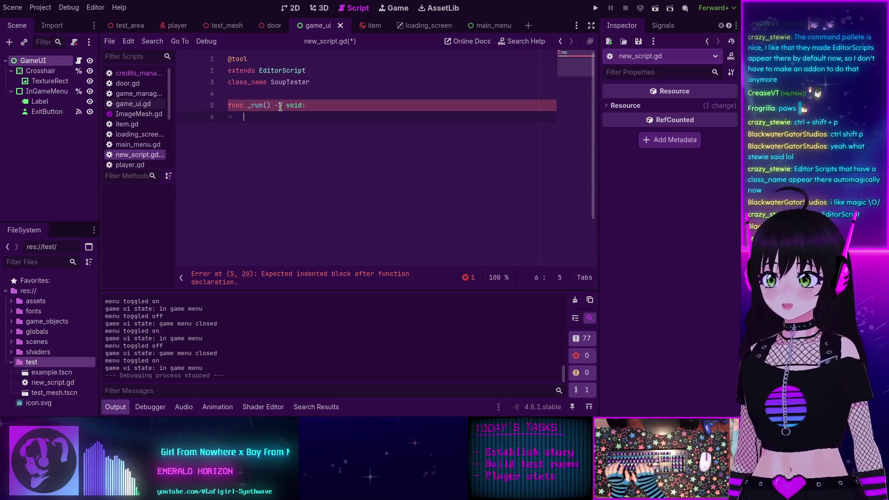
{"action": "type", "text": "print(\"testi"}
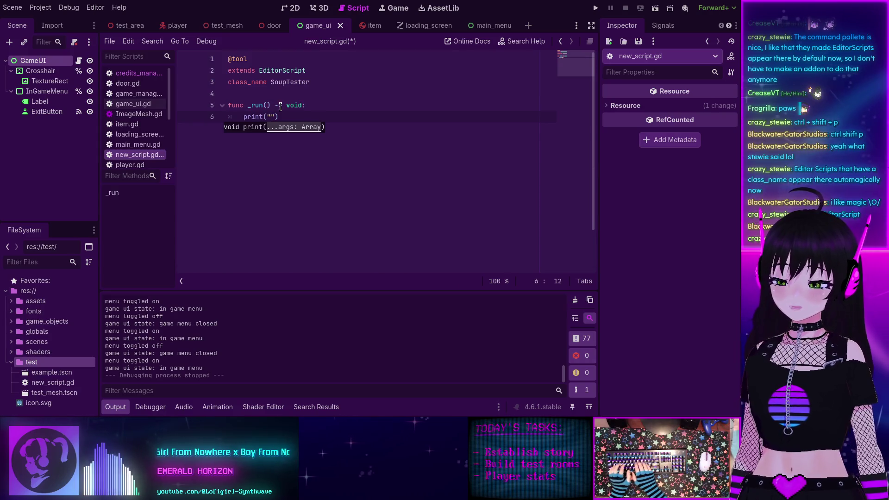
{"action": "type", "text": "n' mah soups"}
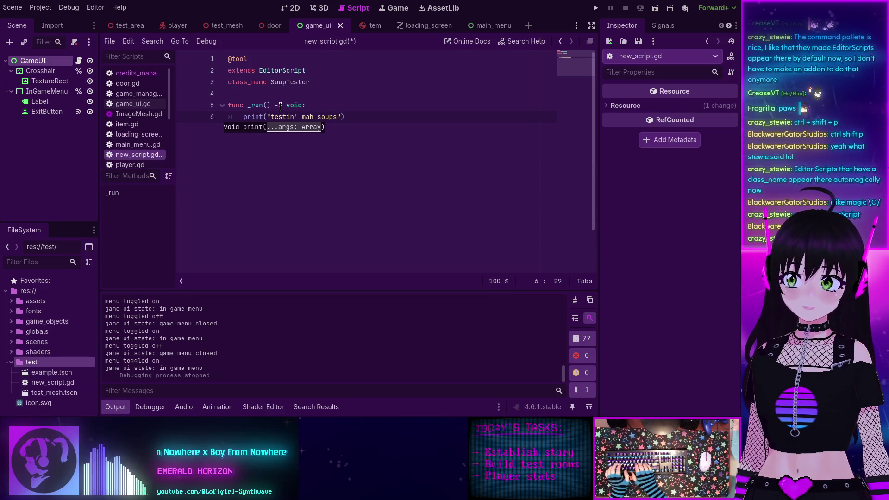
{"action": "key", "text": "ctrl+s"}
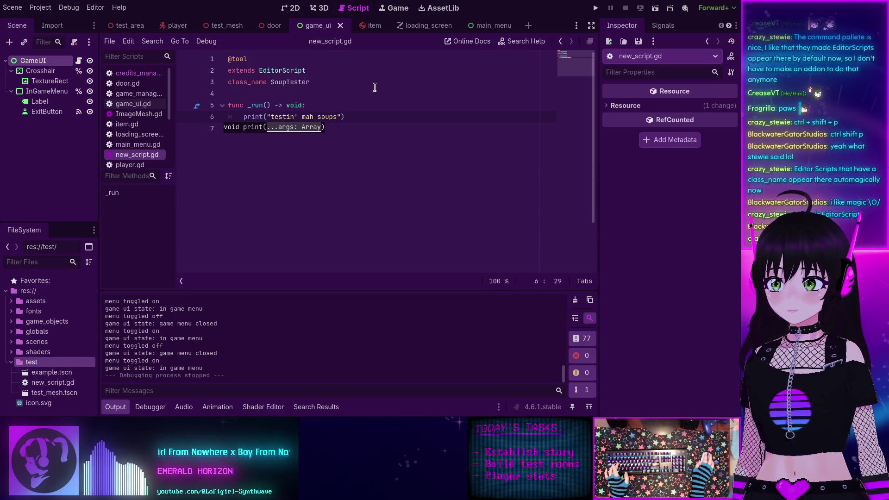
Step: Run Soup Tester from the Command Palette by searching 'soup', then reopen the palette
{"action": "left_click", "coordinate": [380, 106]}
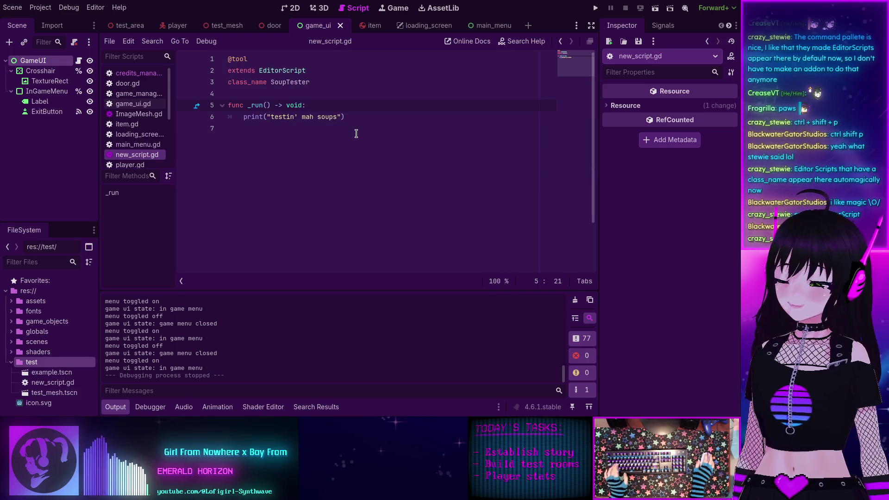
{"action": "key", "text": "ctrl+shift+p"}
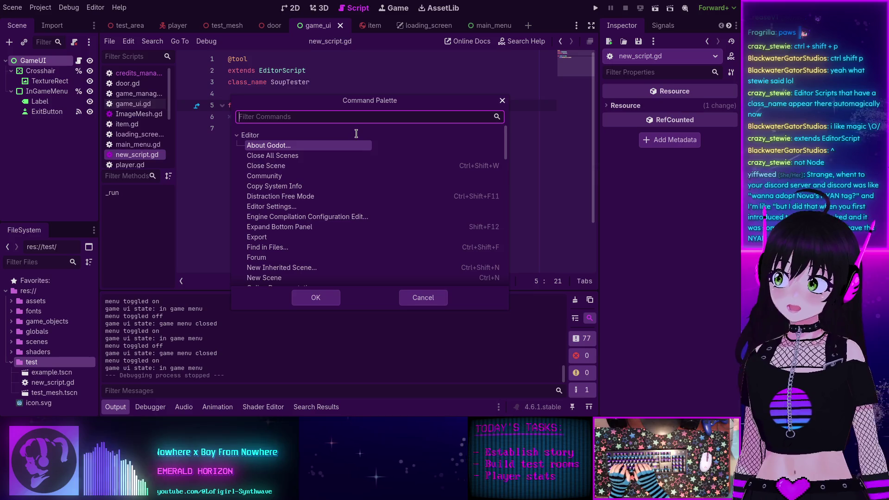
{"action": "type", "text": "soup"}
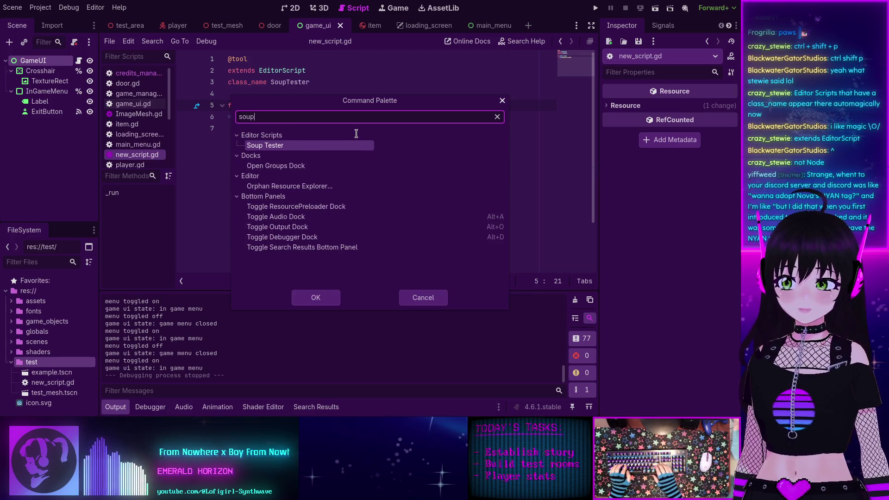
{"action": "key", "text": "Return"}
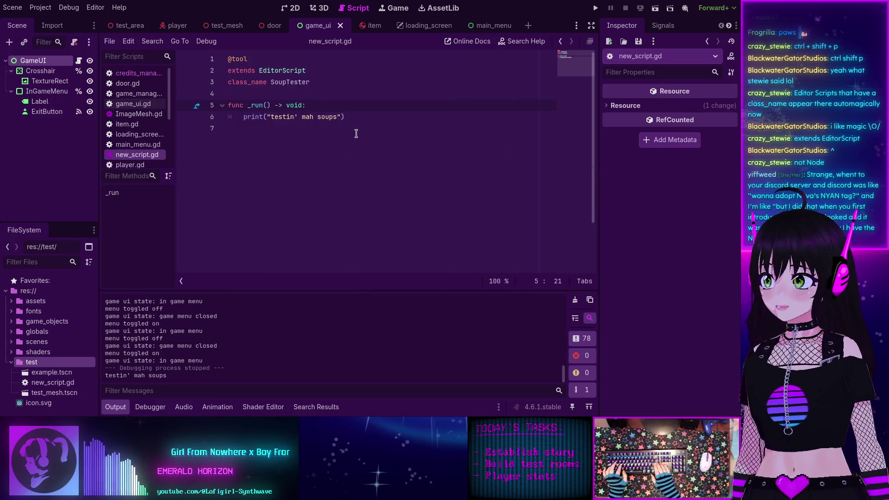
{"action": "key", "text": "ctrl+shift+p"}
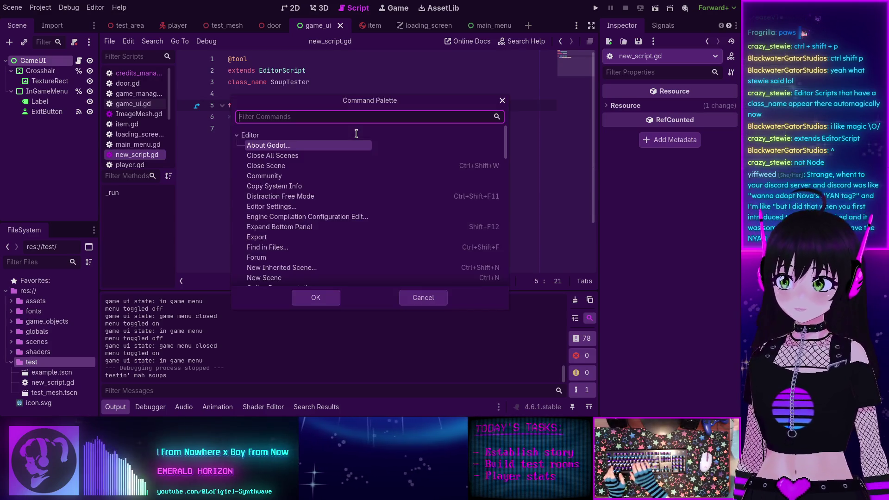
Step: Collapse the Editor, Script Text Editor, Shader Editor, Script Editor, Docks and Bottom Panels categories, then select Soup Tester
{"action": "left_click", "coordinate": [237, 135]}
{"action": "left_click", "coordinate": [238, 135]}
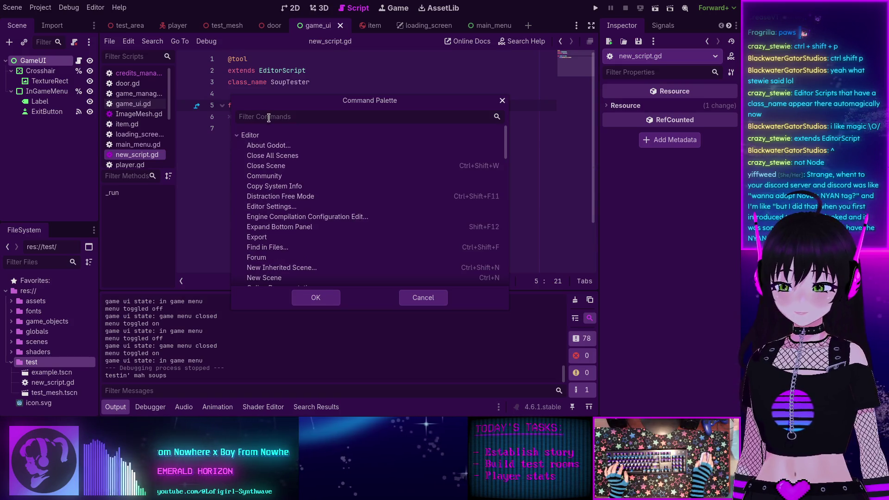
{"action": "left_click", "coordinate": [238, 135]}
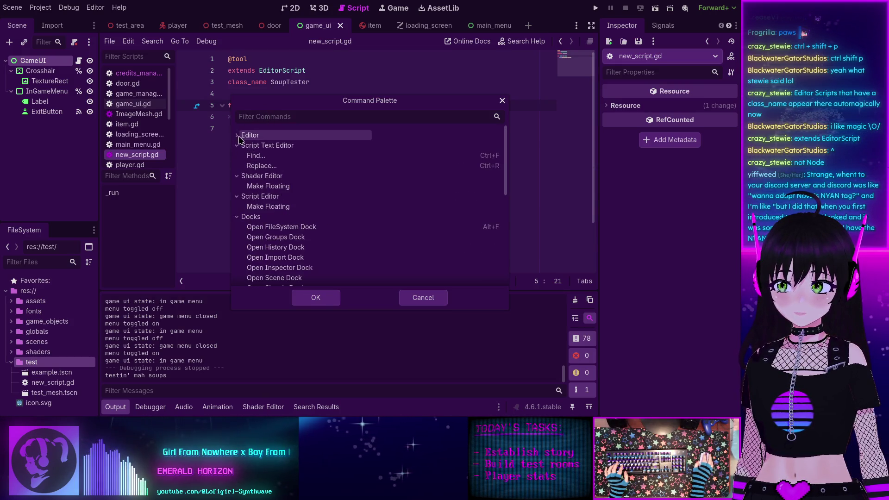
{"action": "left_click", "coordinate": [238, 135]}
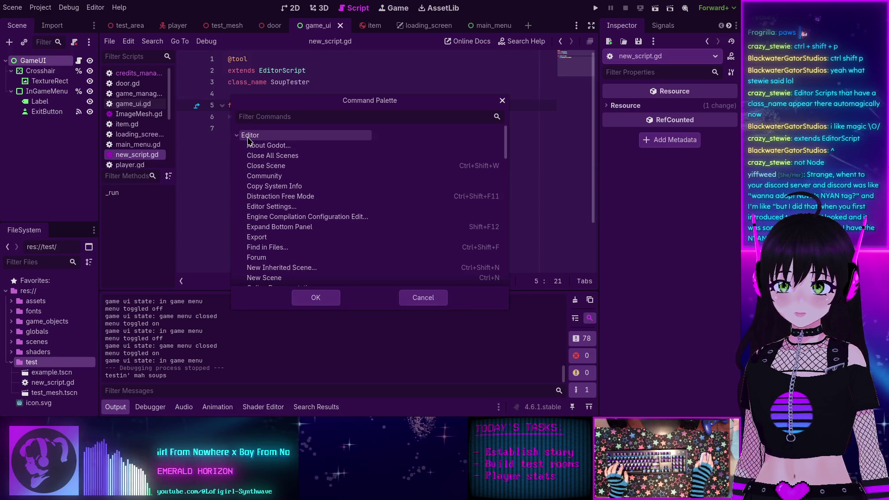
{"action": "left_click", "coordinate": [238, 135]}
{"action": "left_click", "coordinate": [237, 145]}
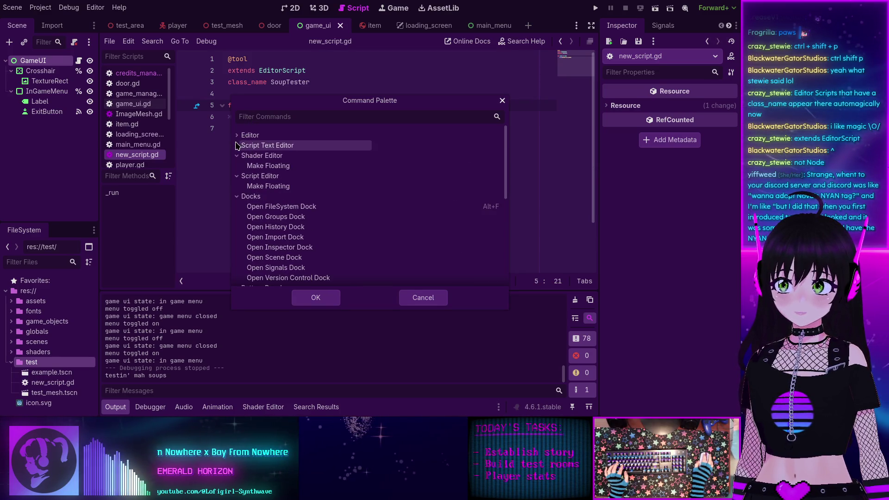
{"action": "left_click", "coordinate": [237, 155]}
{"action": "left_click", "coordinate": [237, 165]}
{"action": "left_click", "coordinate": [237, 176]}
{"action": "left_click", "coordinate": [237, 187]}
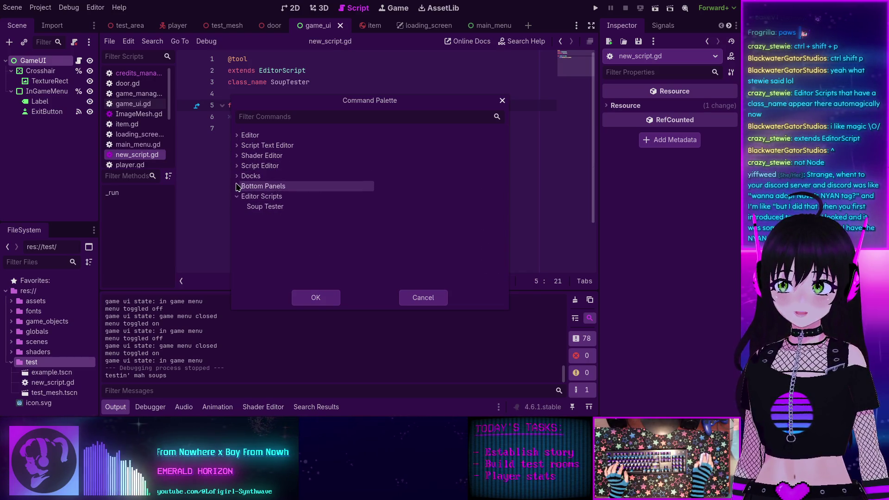
{"action": "left_click", "coordinate": [259, 210]}
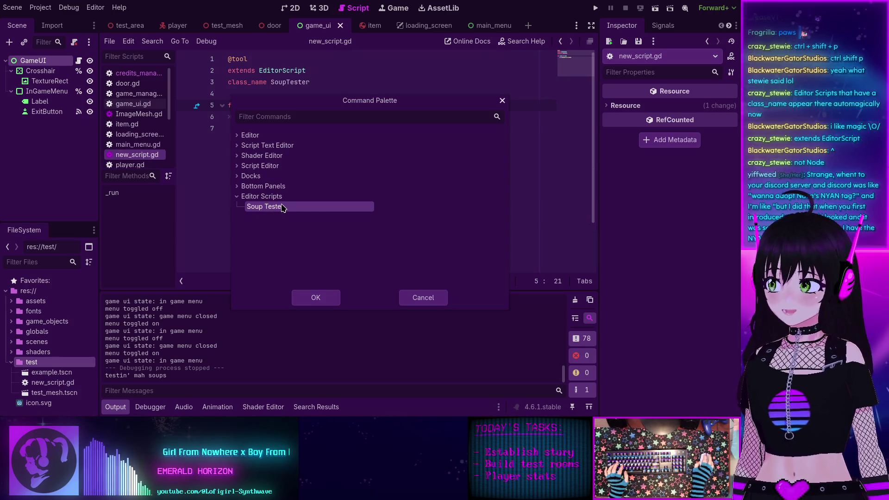
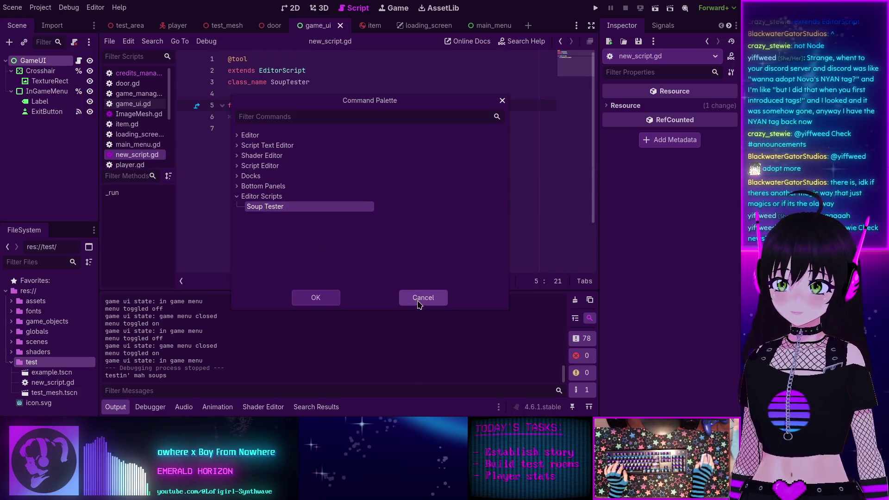
Step: Run the Soup Tester editor script from the Command Palette, then dismiss the reopened palette
{"action": "double_click", "coordinate": [265, 208]}
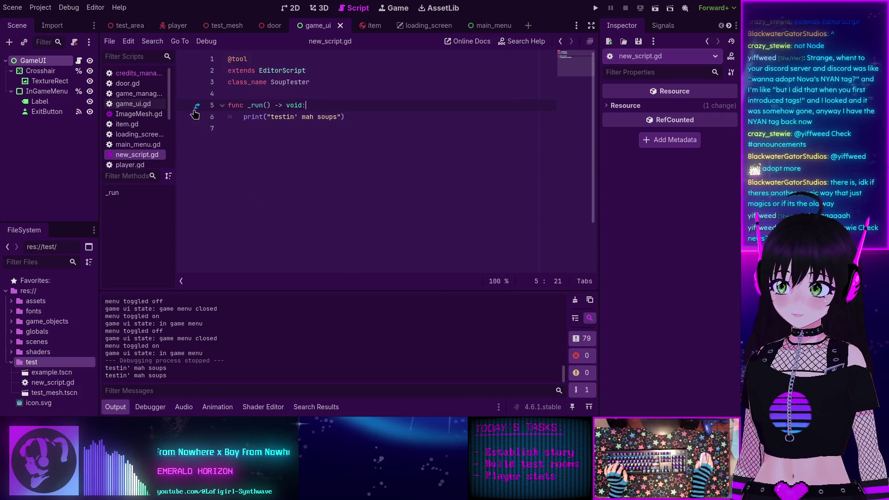
{"action": "left_click", "coordinate": [69, 8]}
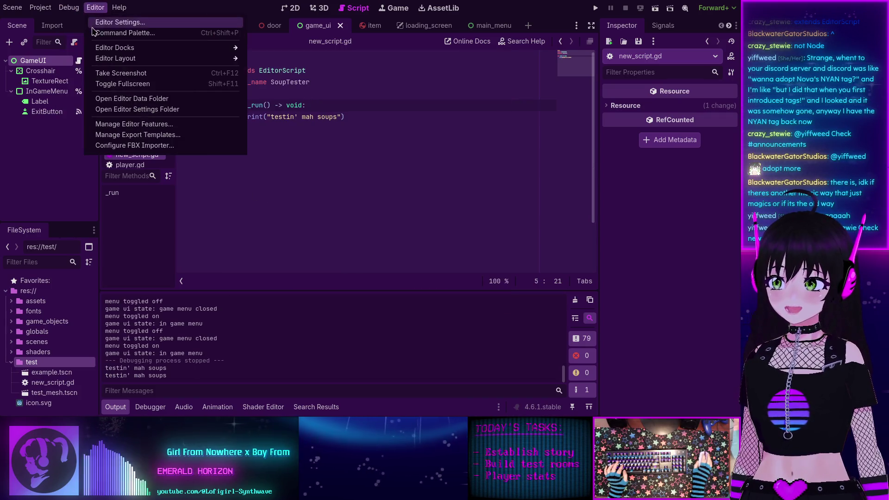
{"action": "left_click", "coordinate": [100, 33]}
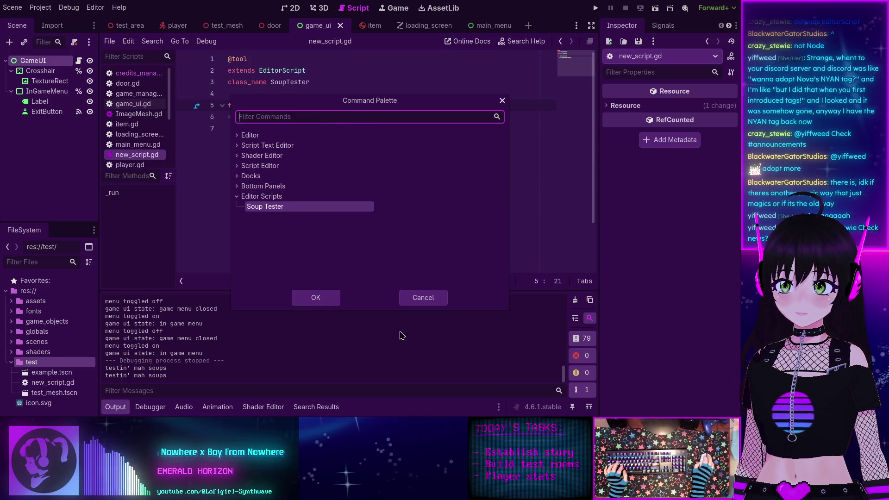
{"action": "left_click", "coordinate": [422, 297]}
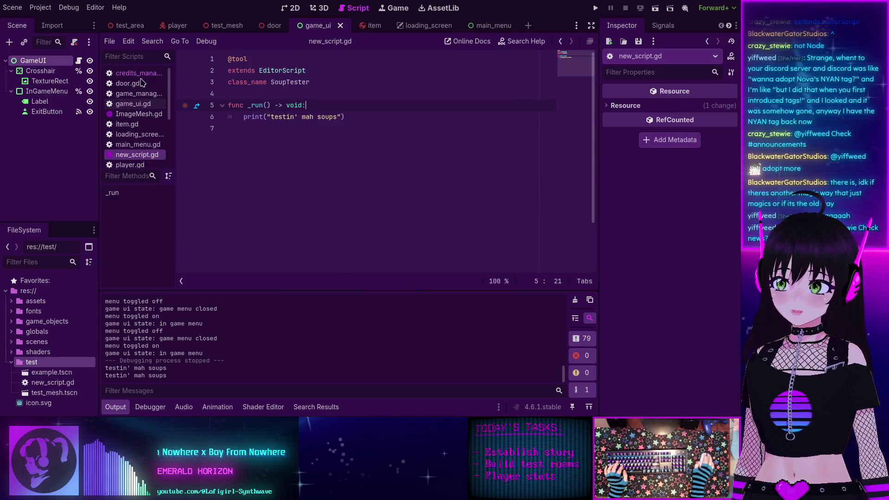
Step: Open Editor Settings from the Editor menu
{"action": "left_click", "coordinate": [95, 8]}
{"action": "mouse_move", "coordinate": [116, 50]}
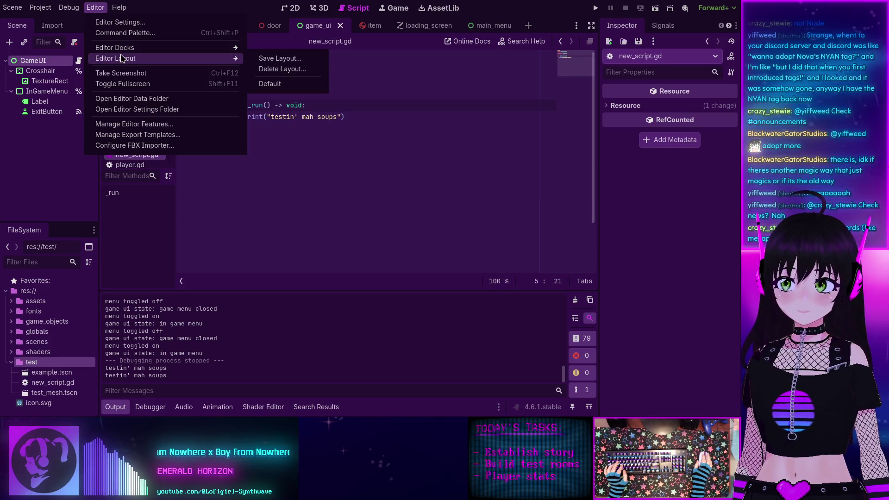
{"action": "left_click", "coordinate": [121, 22]}
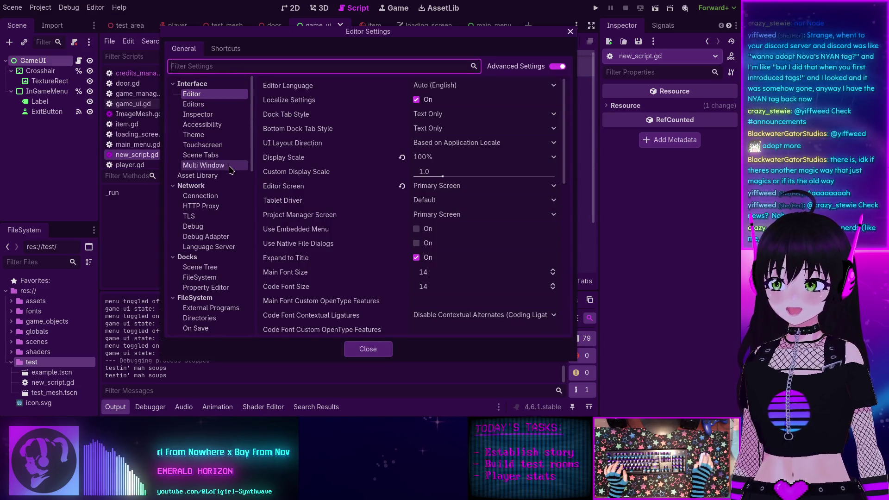
{"action": "scroll", "coordinate": [228, 180], "scroll_direction": "down", "scroll_amount": 10}
{"action": "scroll", "coordinate": [227, 179], "scroll_direction": "down", "scroll_amount": 1}
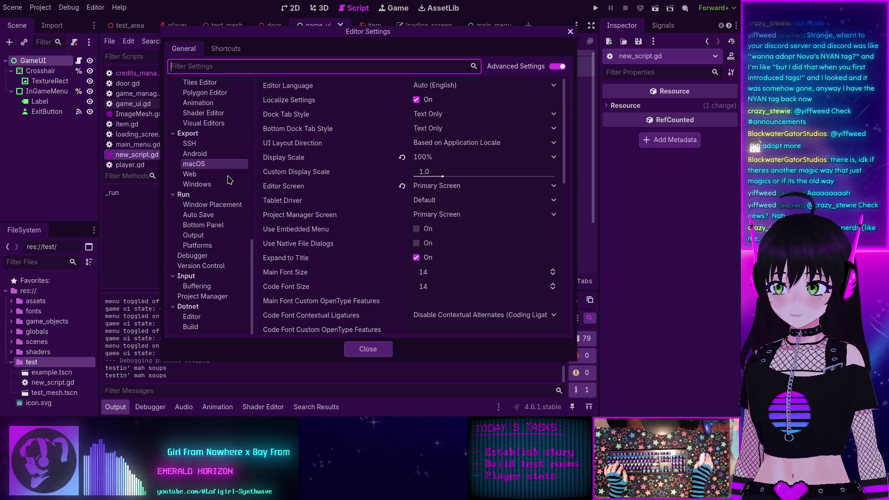
{"action": "left_click", "coordinate": [368, 349]}
{"action": "left_click", "coordinate": [45, 9]}
{"action": "mouse_move", "coordinate": [62, 12]}
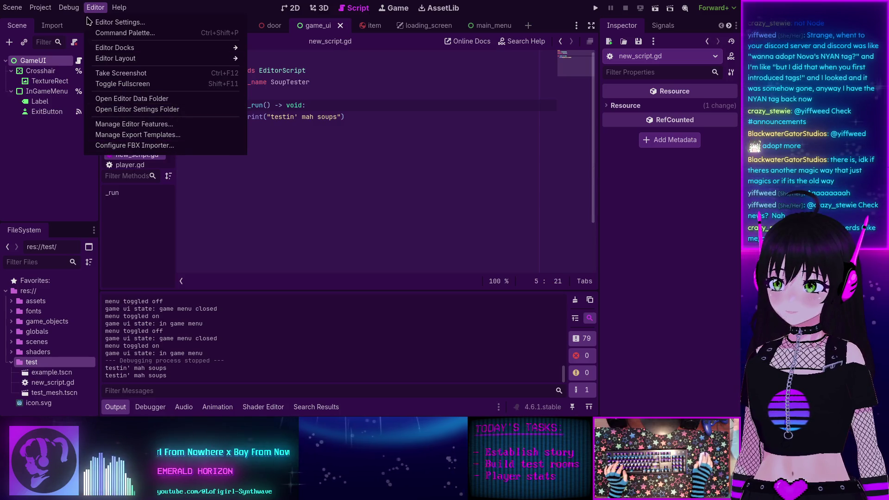
{"action": "left_click", "coordinate": [112, 22]}
{"action": "scroll", "coordinate": [207, 132], "scroll_direction": "down", "scroll_amount": 5}
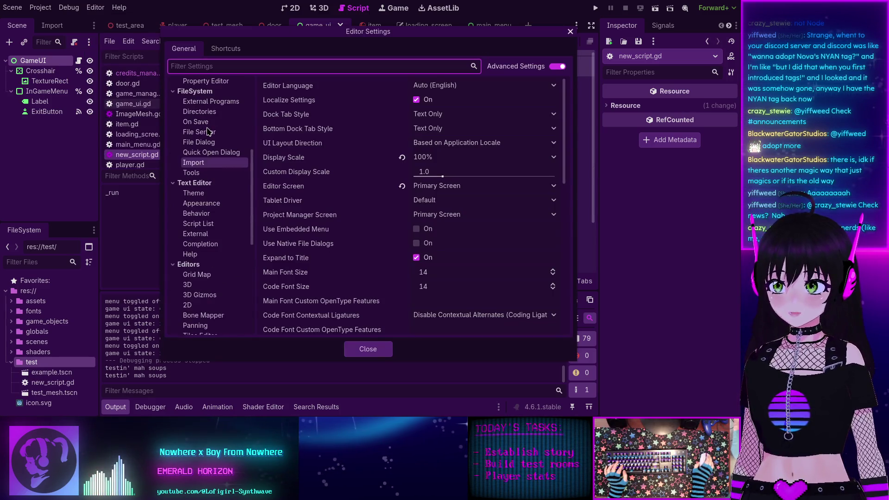
{"action": "scroll", "coordinate": [207, 132], "scroll_direction": "up", "scroll_amount": 5}
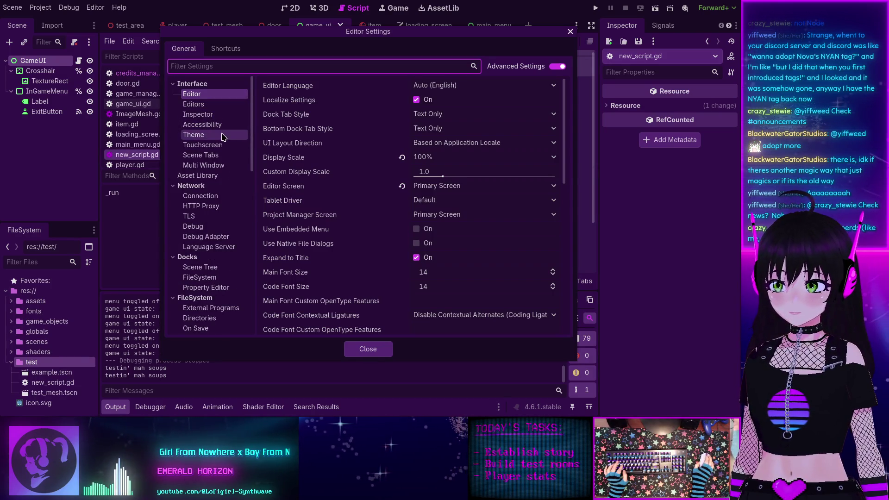
{"action": "scroll", "coordinate": [219, 185], "scroll_direction": "down", "scroll_amount": 4}
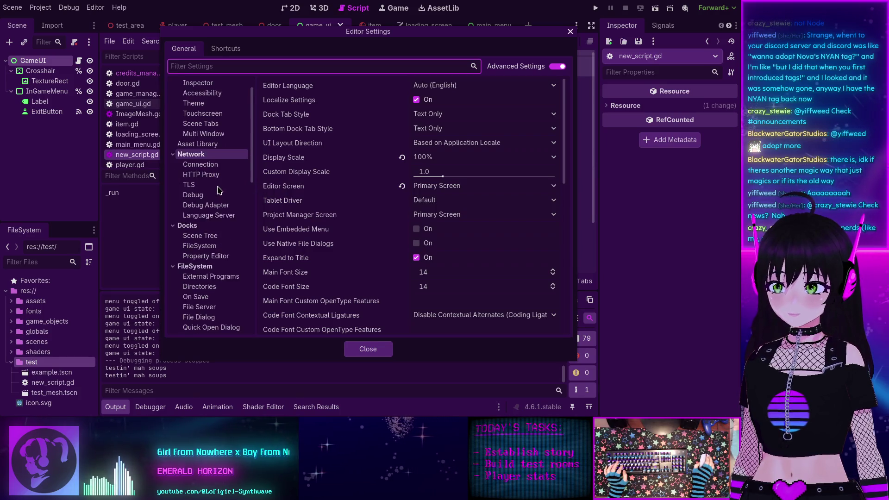
{"action": "scroll", "coordinate": [219, 189], "scroll_direction": "down", "scroll_amount": 4}
{"action": "scroll", "coordinate": [220, 188], "scroll_direction": "down", "scroll_amount": 7}
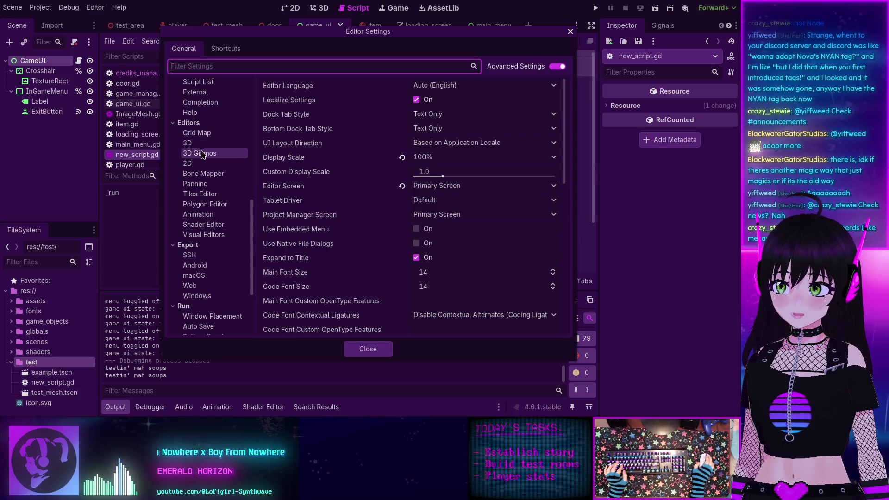
{"action": "scroll", "coordinate": [210, 190], "scroll_direction": "down", "scroll_amount": 1}
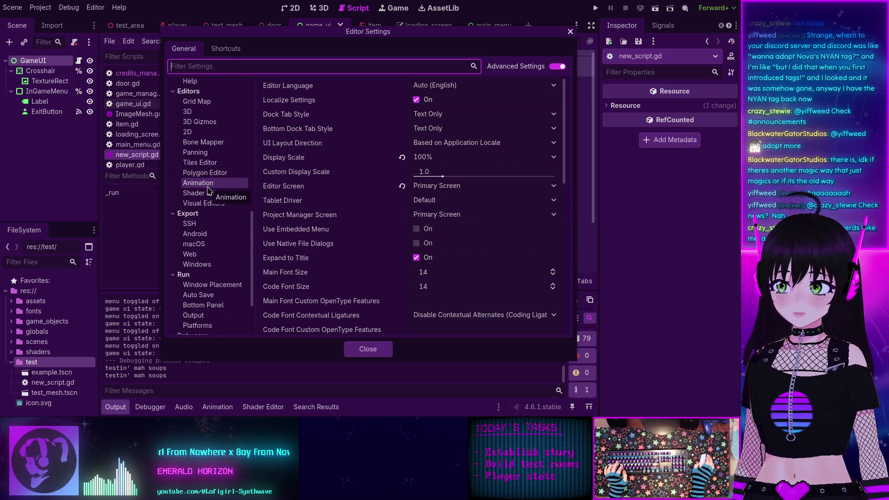
{"action": "scroll", "coordinate": [207, 187], "scroll_direction": "down", "scroll_amount": 1}
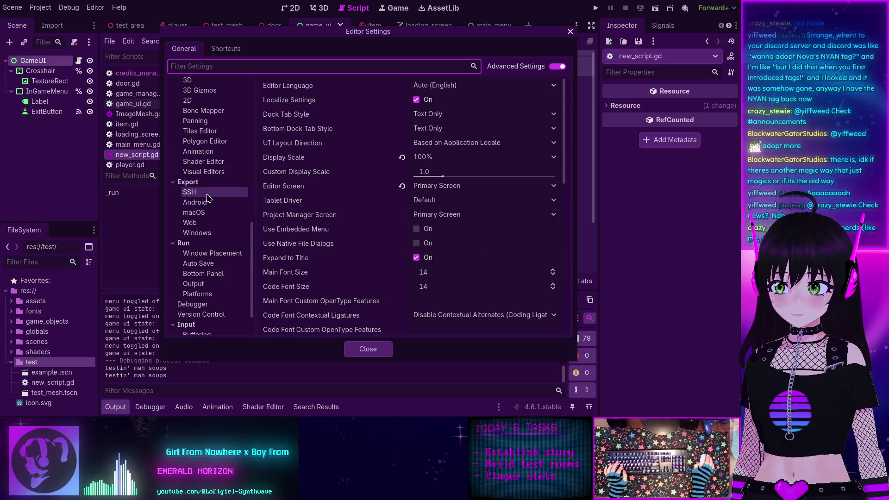
{"action": "scroll", "coordinate": [206, 217], "scroll_direction": "down", "scroll_amount": 1}
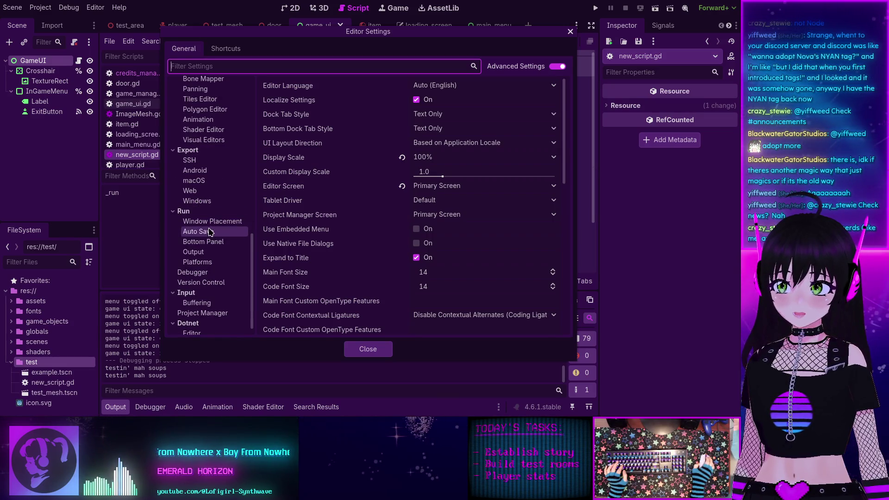
{"action": "scroll", "coordinate": [205, 311], "scroll_direction": "down", "scroll_amount": 1}
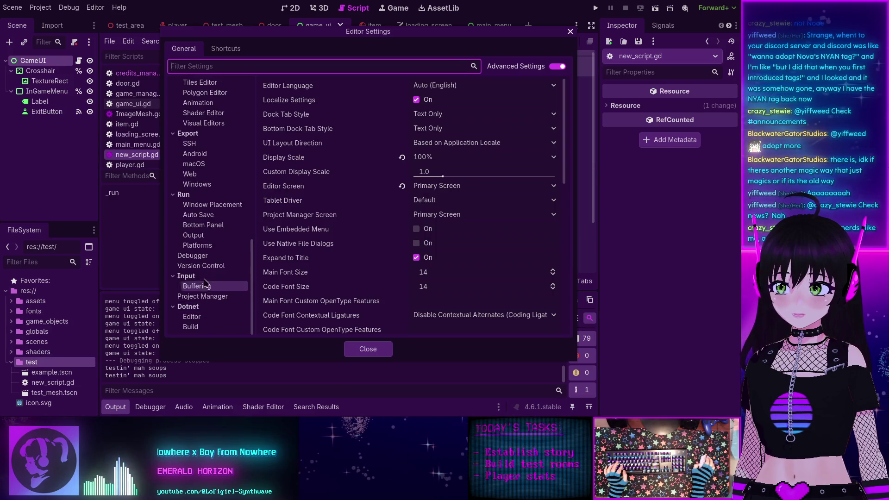
{"action": "scroll", "coordinate": [208, 315], "scroll_direction": "up", "scroll_amount": 15}
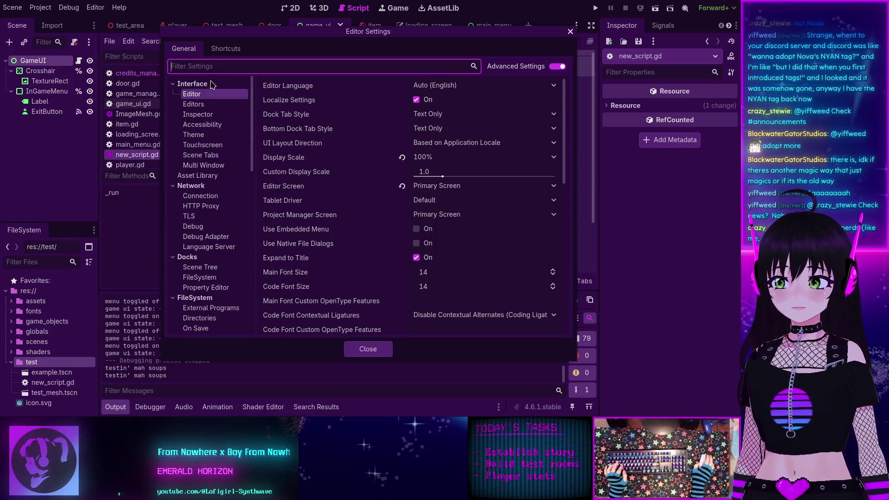
{"action": "left_click", "coordinate": [220, 52]}
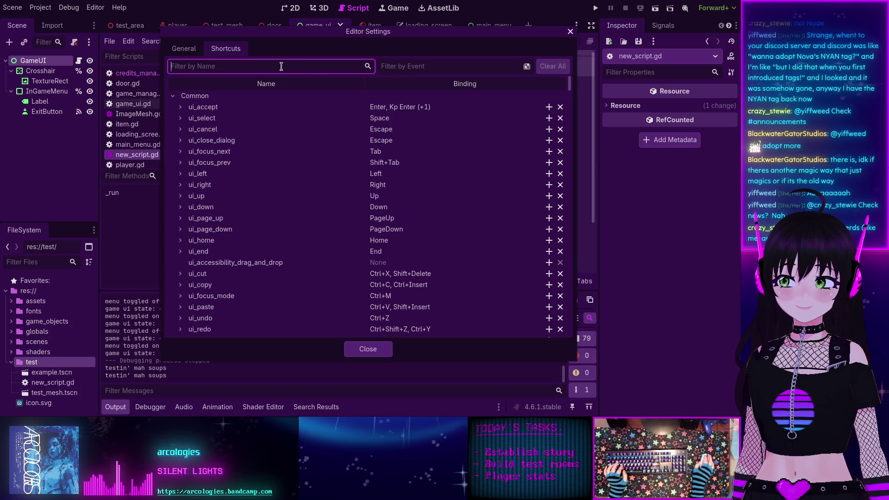
{"action": "type", "text": "soup"}
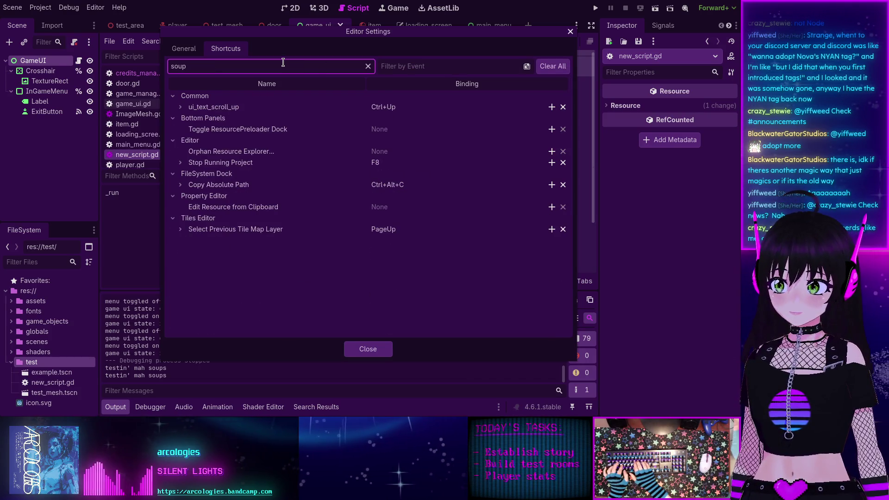
{"action": "type", "text": "te"}
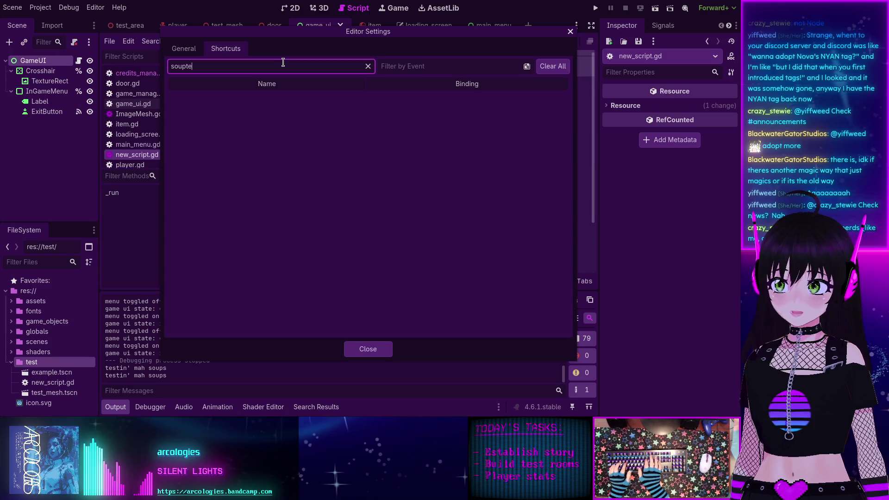
{"action": "key", "text": "BackSpace"}
{"action": "key", "text": "BackSpace"}
{"action": "key", "text": "BackSpace"}
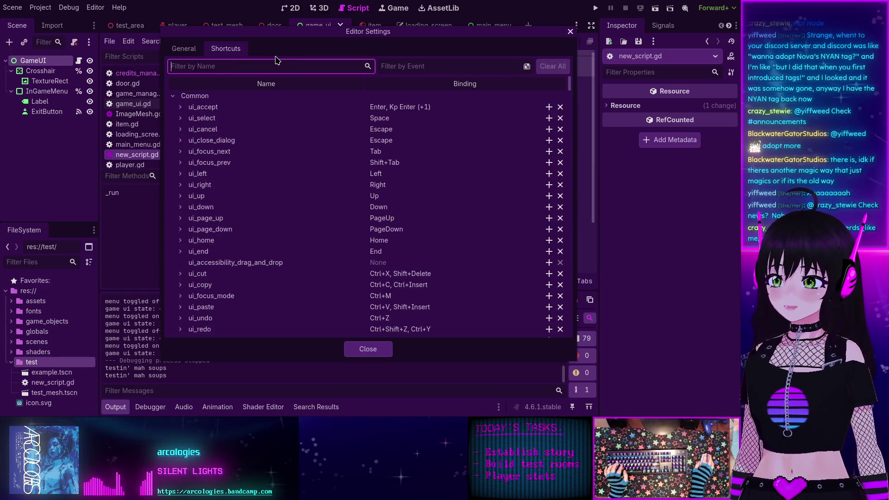
{"action": "left_click", "coordinate": [440, 67]}
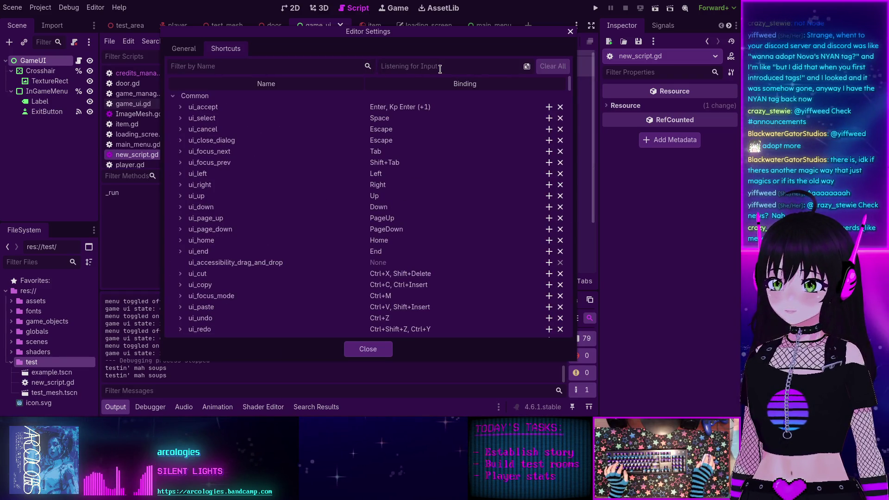
{"action": "left_click", "coordinate": [369, 352]}
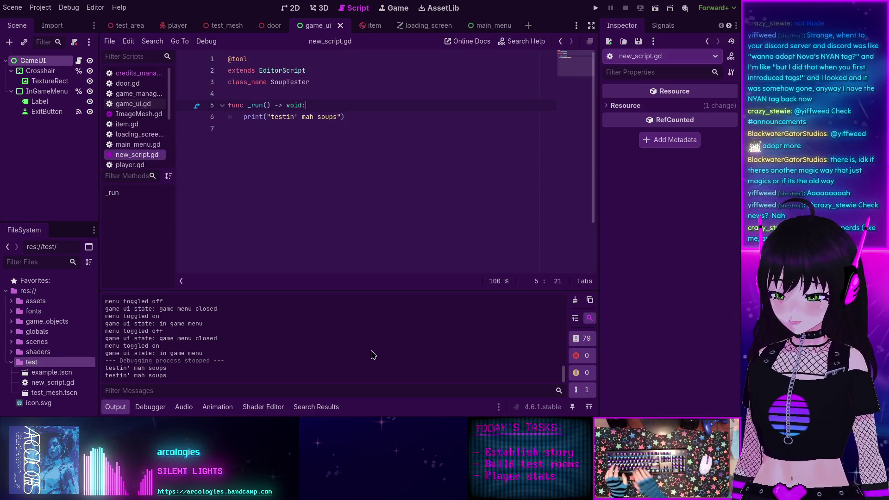
Step: Run Soup Tester twice by searching 'soup' in the Command Palette, then collapse the test folder
{"action": "key", "text": "ctrl+shift+p"}
{"action": "type", "text": "soup"}
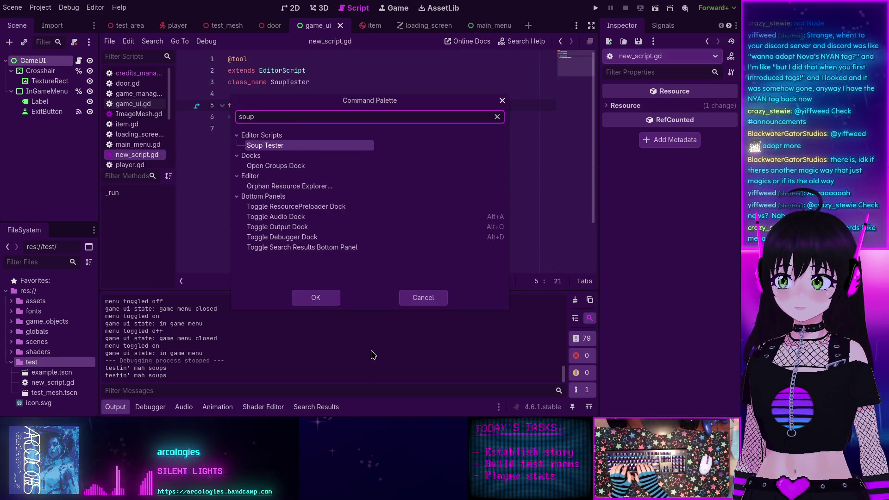
{"action": "key", "text": "Return"}
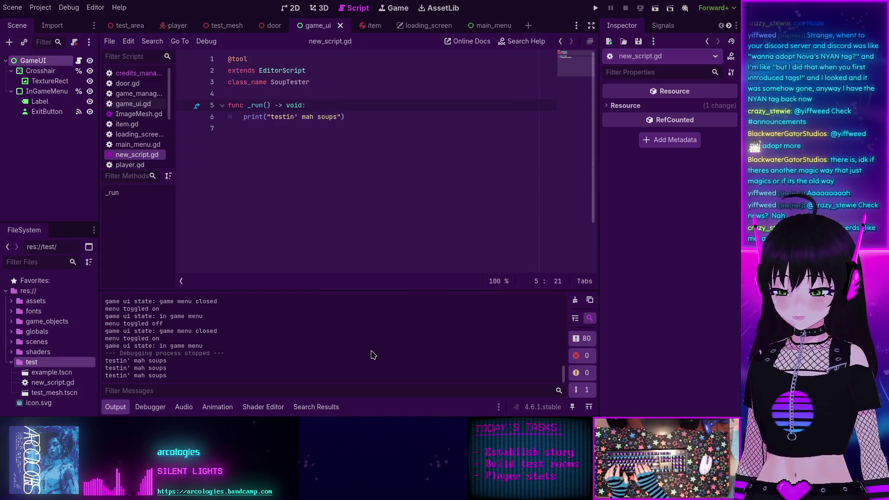
{"action": "key", "text": "ctrl+shift+p"}
{"action": "type", "text": "soup"}
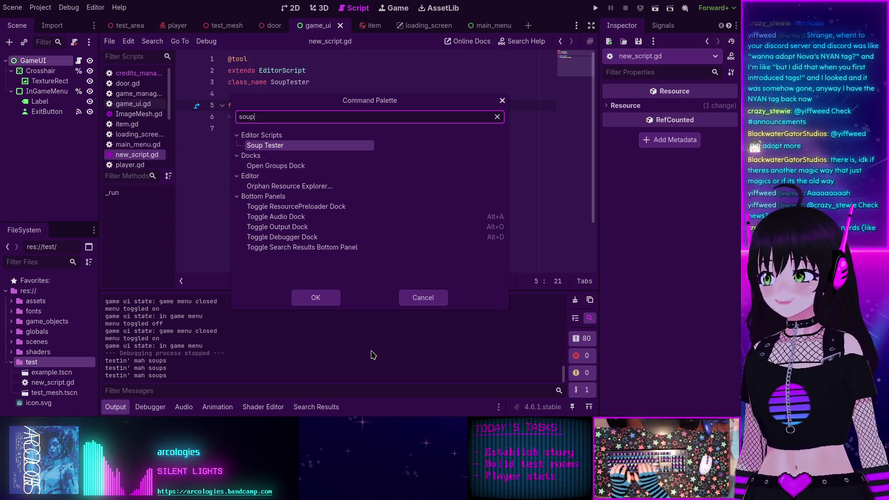
{"action": "key", "text": "Return"}
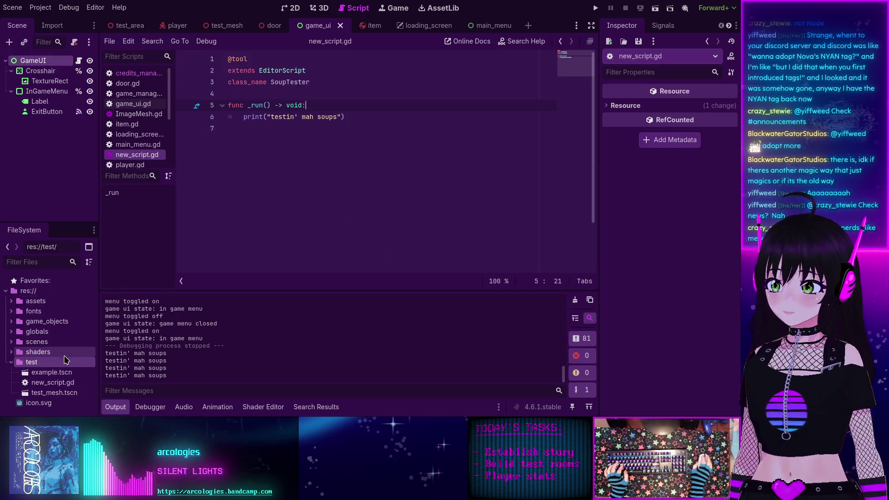
{"action": "left_click", "coordinate": [11, 363]}
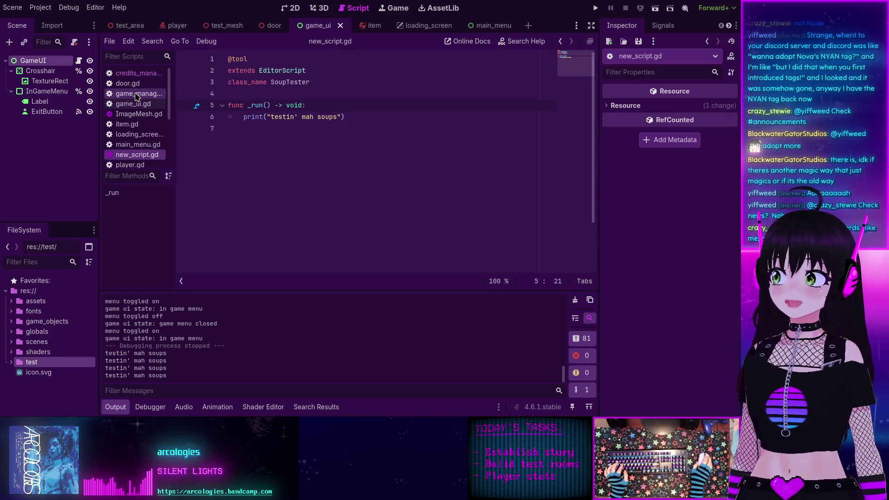
Step: Look through credits_manager.gd and game_ui.gd, then hide the bottom output panel with Ctrl+J
{"action": "left_click", "coordinate": [140, 76]}
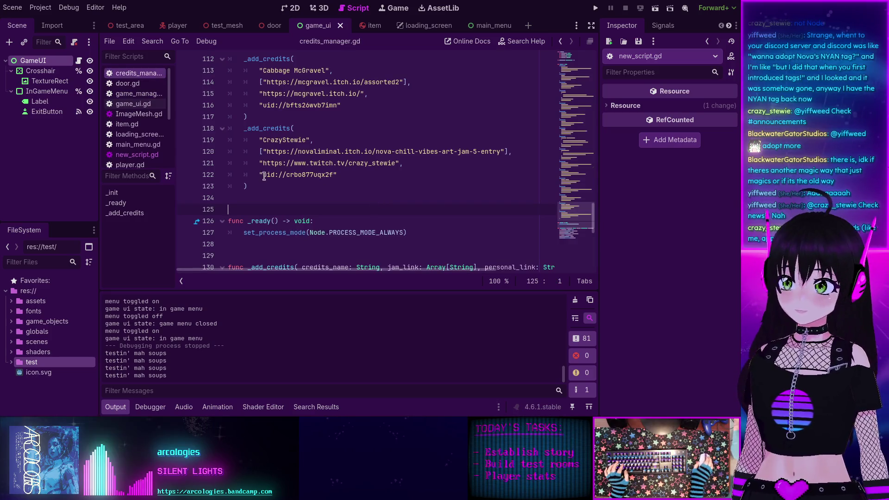
{"action": "left_click", "coordinate": [134, 113]}
{"action": "left_click", "coordinate": [130, 101]}
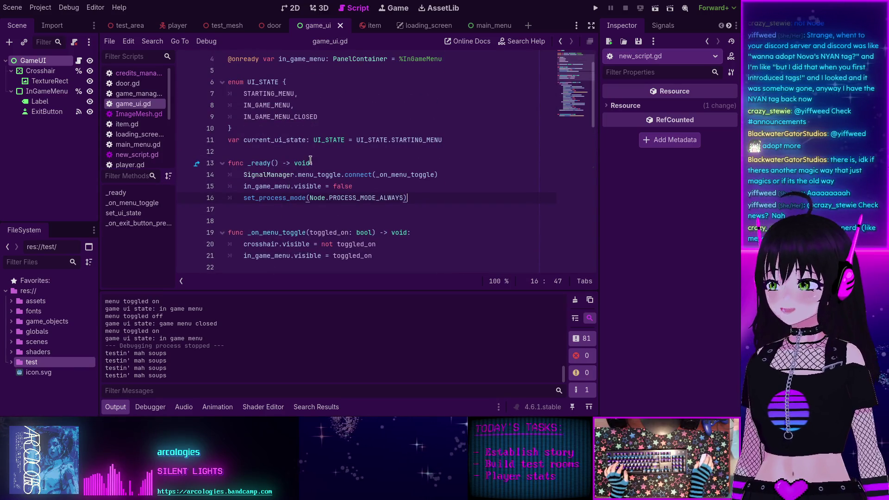
{"action": "scroll", "coordinate": [283, 99], "scroll_direction": "down", "scroll_amount": 5}
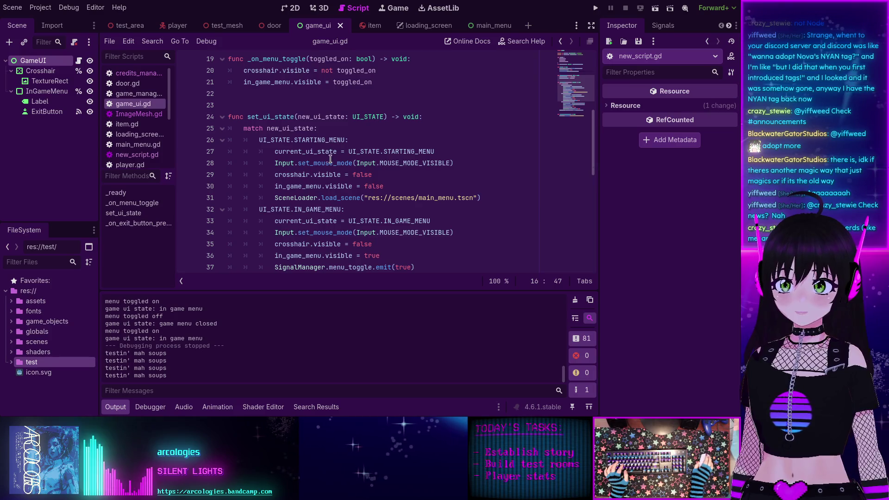
{"action": "scroll", "coordinate": [330, 158], "scroll_direction": "down", "scroll_amount": 2}
{"action": "scroll", "coordinate": [298, 175], "scroll_direction": "up", "scroll_amount": 2}
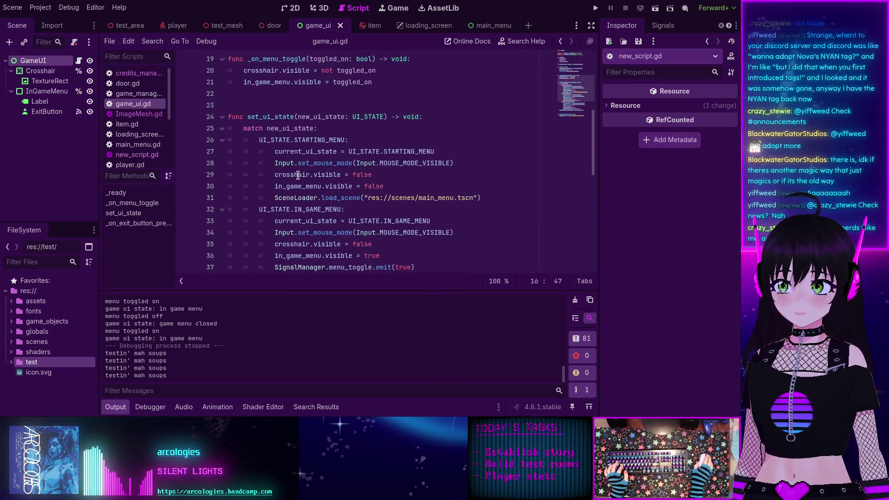
{"action": "key", "text": "ctrl+j"}
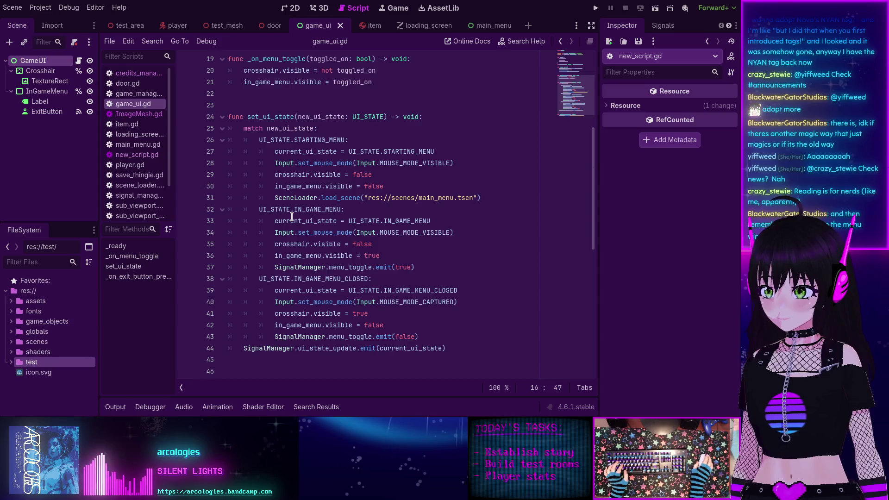
Step: Expand res://test in the FileSystem dock and open new_script.gd
{"action": "mouse_move", "coordinate": [291, 215]}
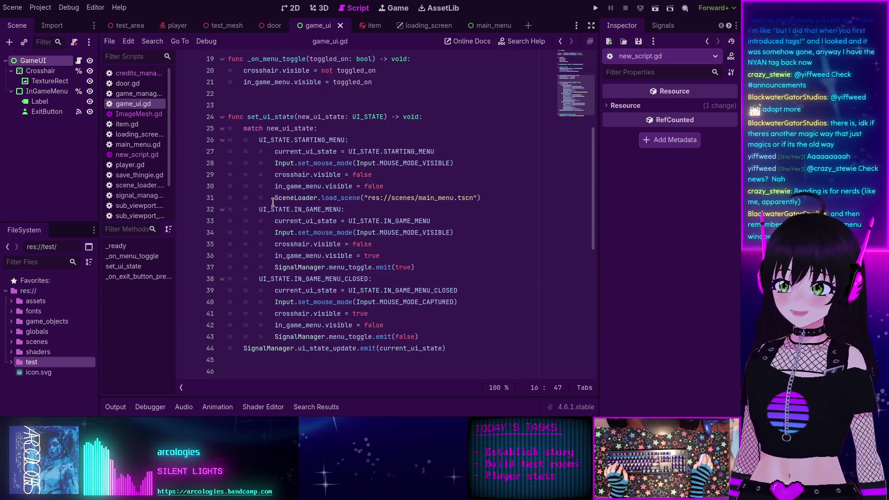
{"action": "double_click", "coordinate": [32, 362]}
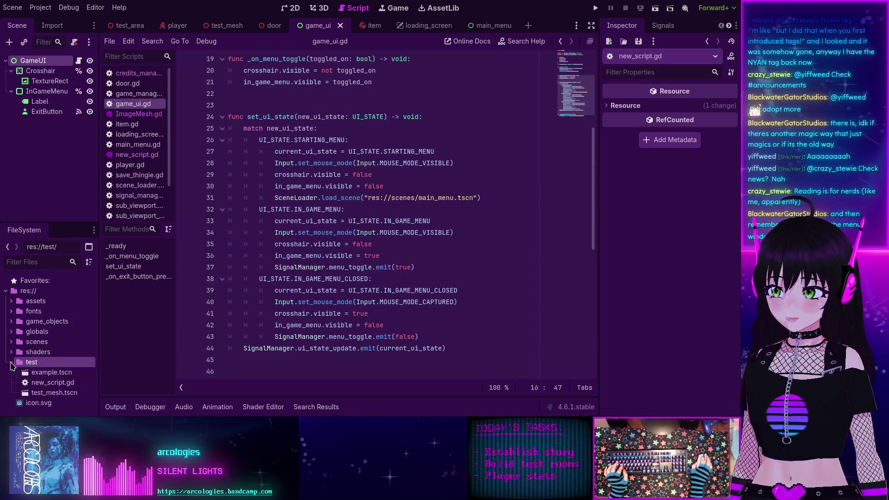
{"action": "left_click", "coordinate": [53, 383]}
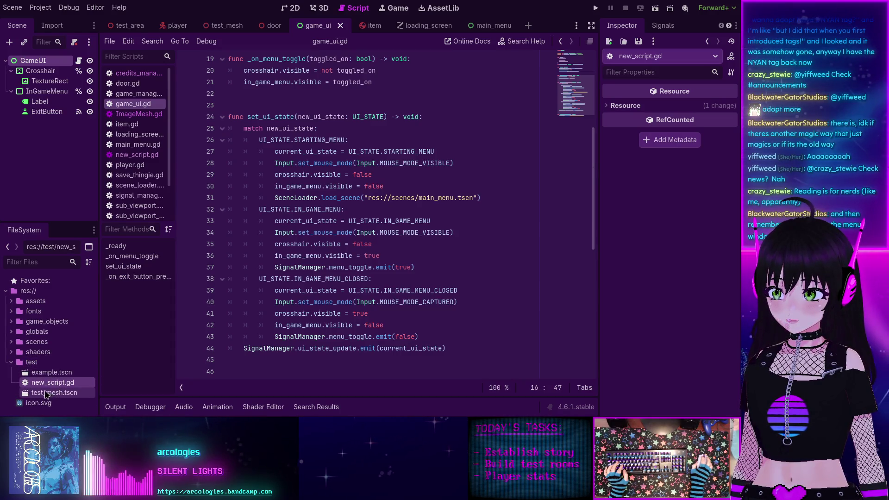
{"action": "double_click", "coordinate": [50, 383]}
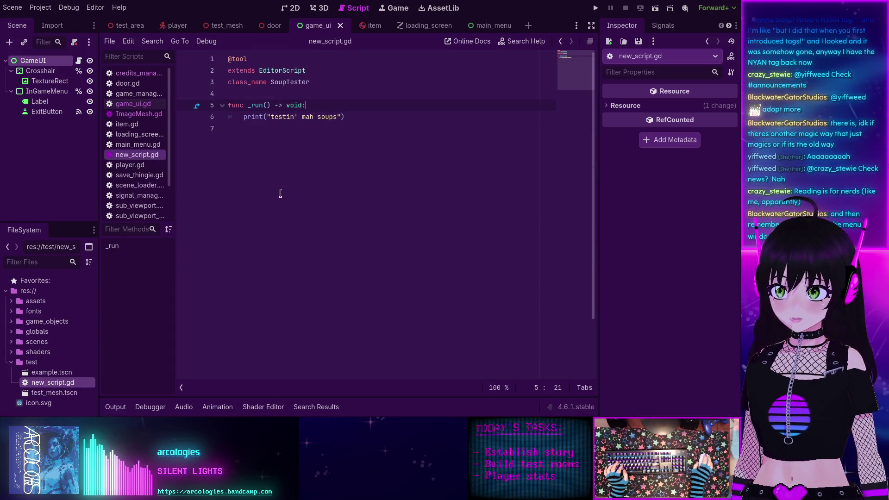
Step: Replace the print line with 'var soup_win: Window = Window.new()' using autocomplete
{"action": "left_click_drag", "start_coordinate": [348, 116], "coordinate": [243, 117]}
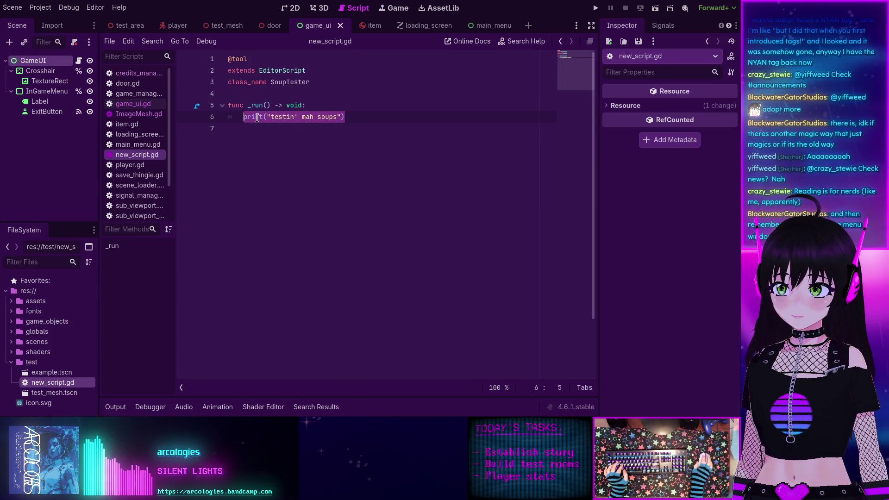
{"action": "key", "text": "BackSpace"}
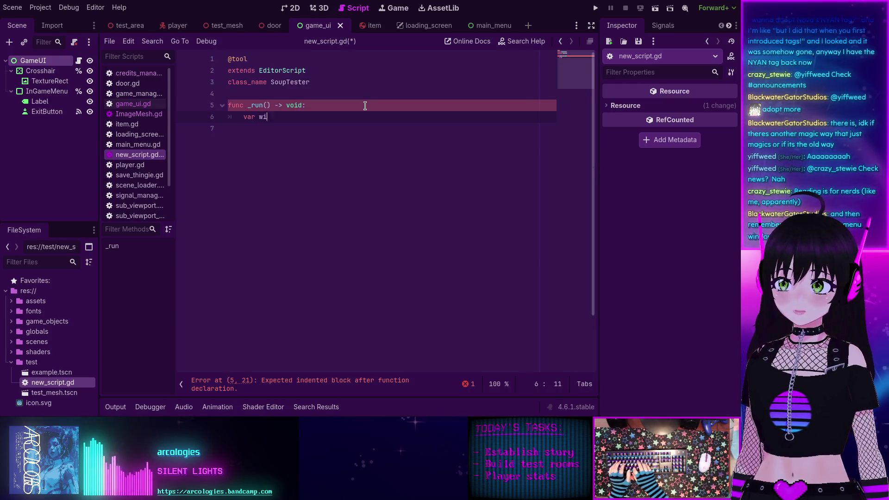
{"action": "type", "text": "n"}
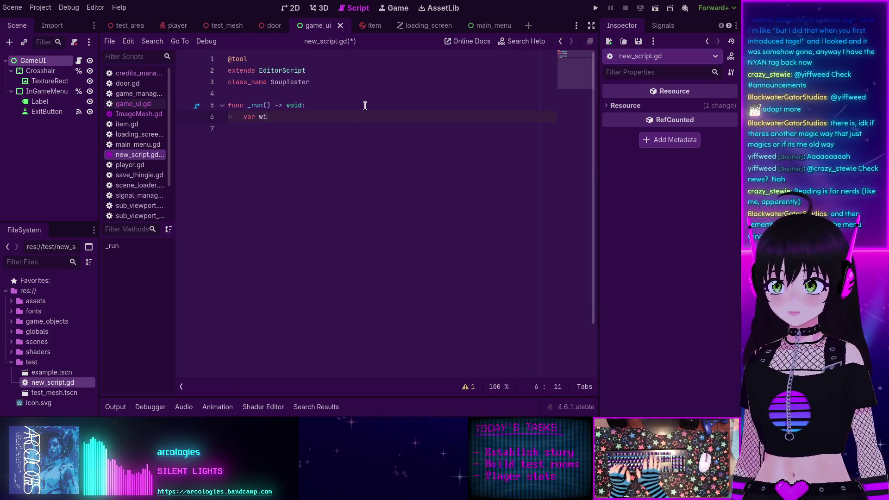
{"action": "type", "text": "sou"}
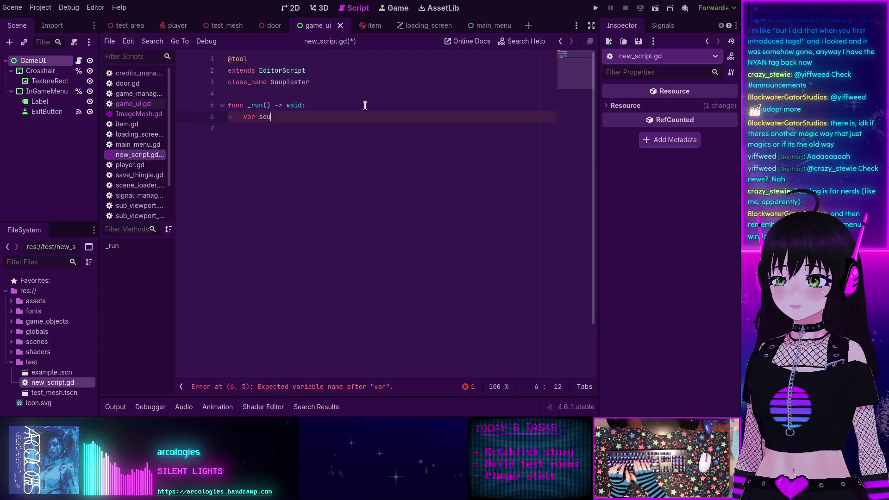
{"action": "type", "text": "p_win:"}
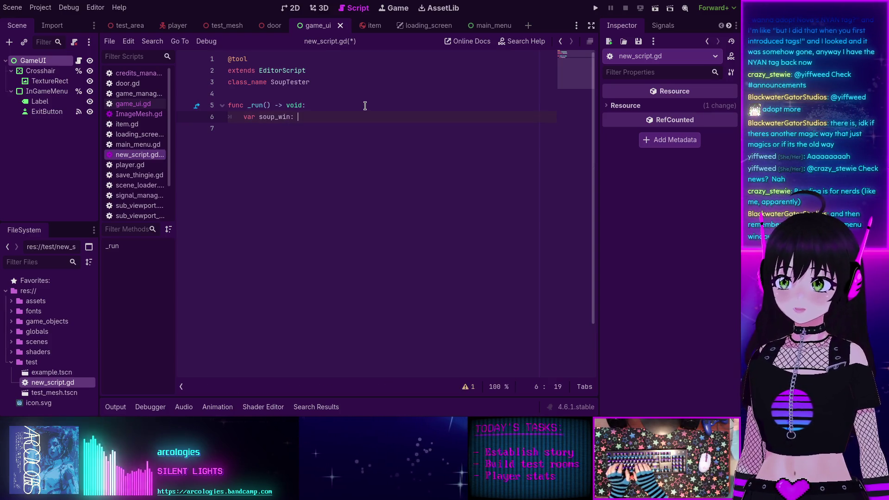
{"action": "type", "text": "d"}
{"action": "key", "text": "Return"}
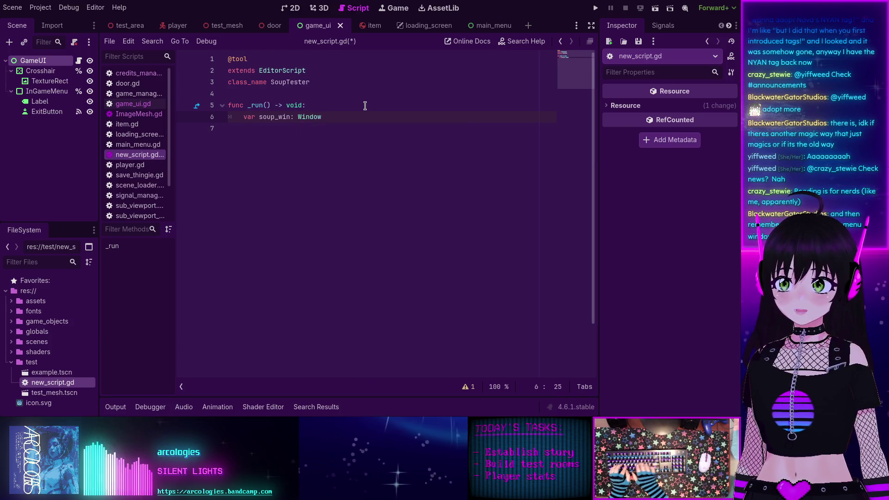
{"action": "type", "text": " = Win"}
{"action": "key", "text": "Return"}
{"action": "type", "text": "w.ne"}
{"action": "key", "text": "Return"}
{"action": "key", "text": "Return"}
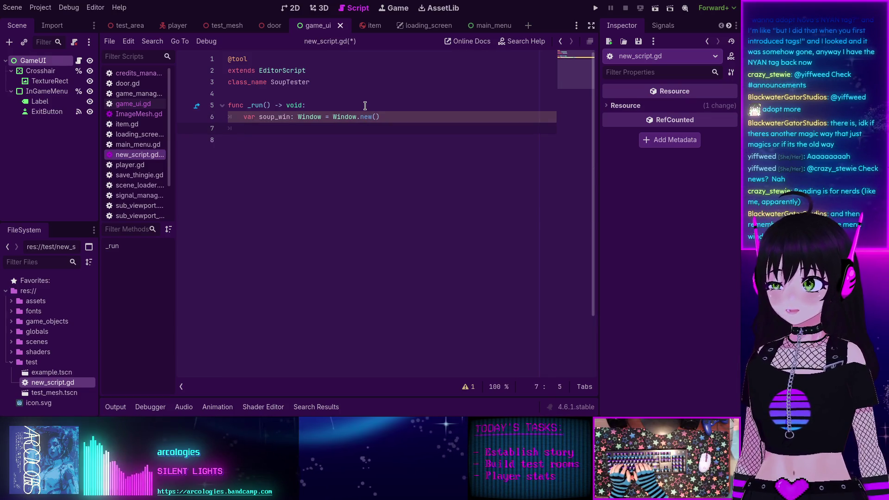
Step: Remove the stray 'up' text and bring up the Search Help dialog
{"action": "type", "text": "popup"}
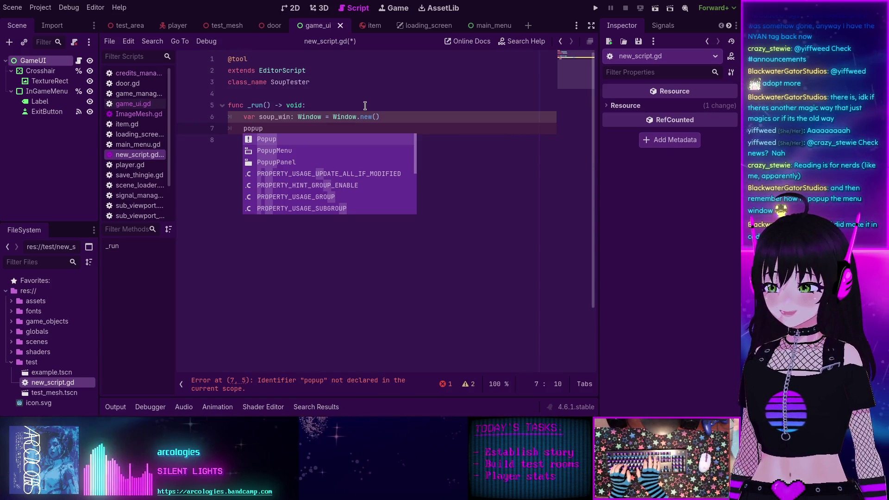
{"action": "key", "text": "BackSpace"}
{"action": "key", "text": "BackSpace"}
{"action": "key", "text": "BackSpace"}
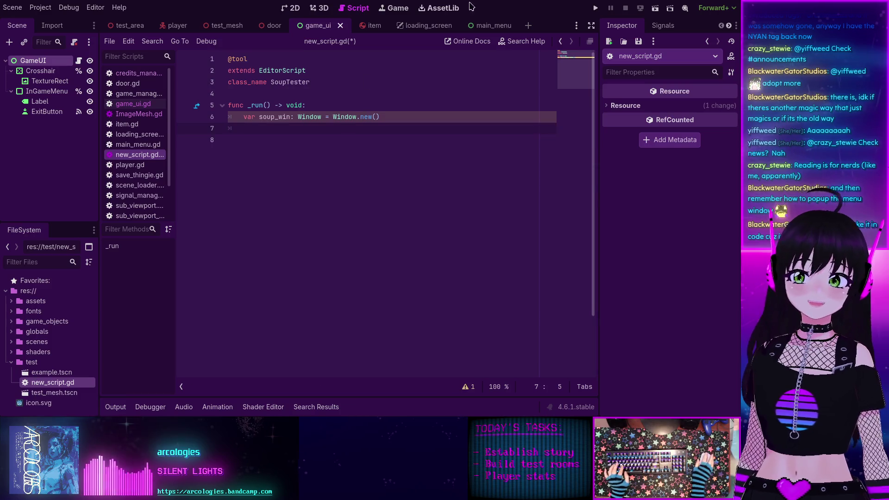
{"action": "left_click", "coordinate": [522, 44]}
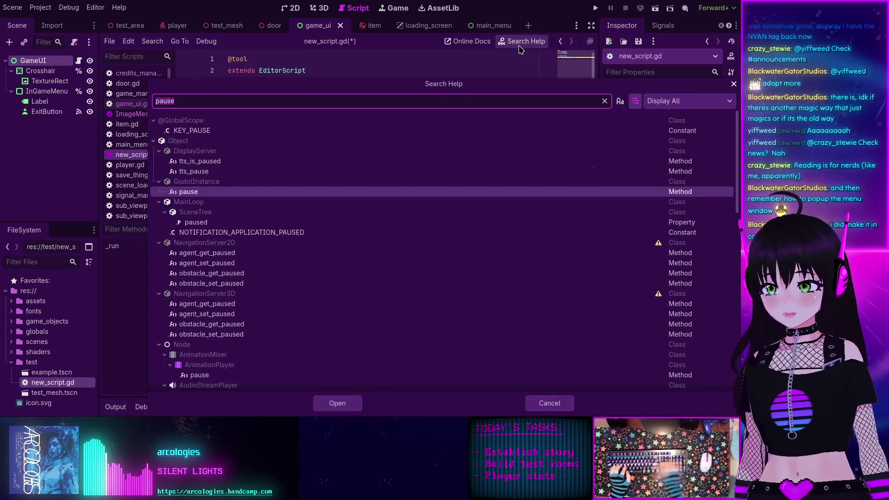
Step: Search Help for 'popup' and open EditorInterface's popup_dialog_centered documentation
{"action": "key", "text": "BackSpace"}
{"action": "key", "text": "BackSpace"}
{"action": "key", "text": "BackSpace"}
{"action": "type", "text": "popupdi"}
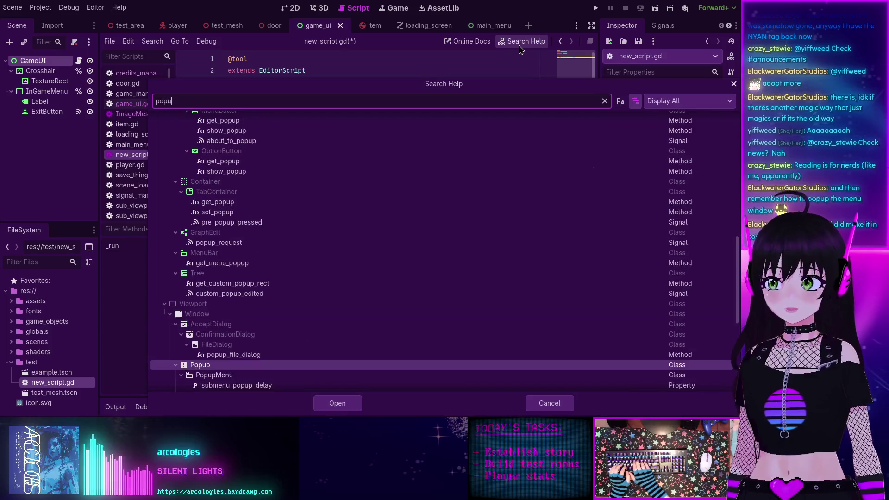
{"action": "key", "text": "BackSpace"}
{"action": "key", "text": "BackSpace"}
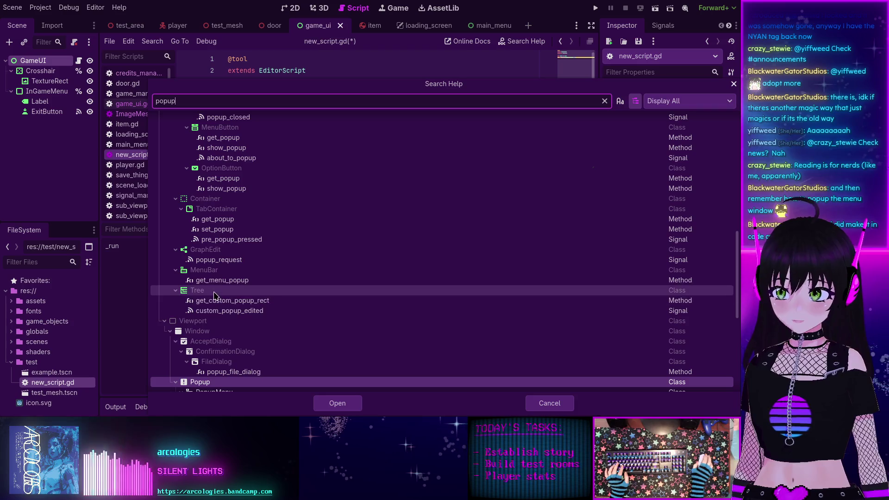
{"action": "scroll", "coordinate": [247, 359], "scroll_direction": "down", "scroll_amount": 3}
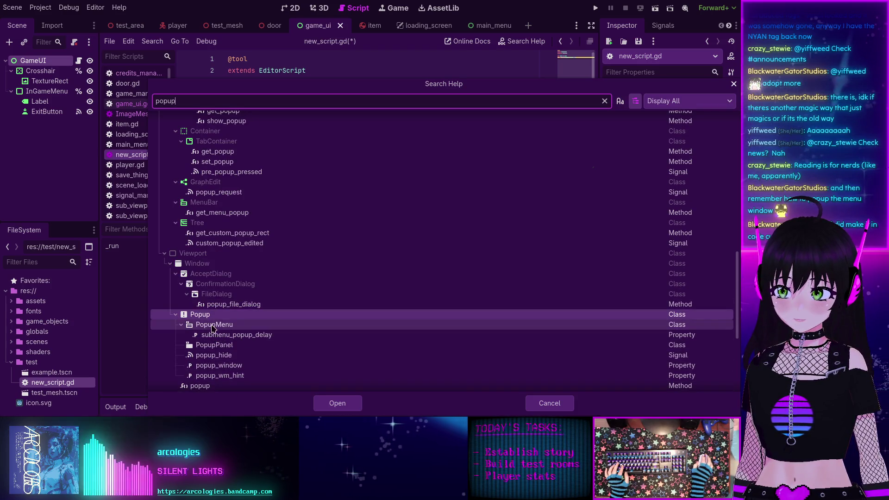
{"action": "scroll", "coordinate": [221, 344], "scroll_direction": "down", "scroll_amount": 8}
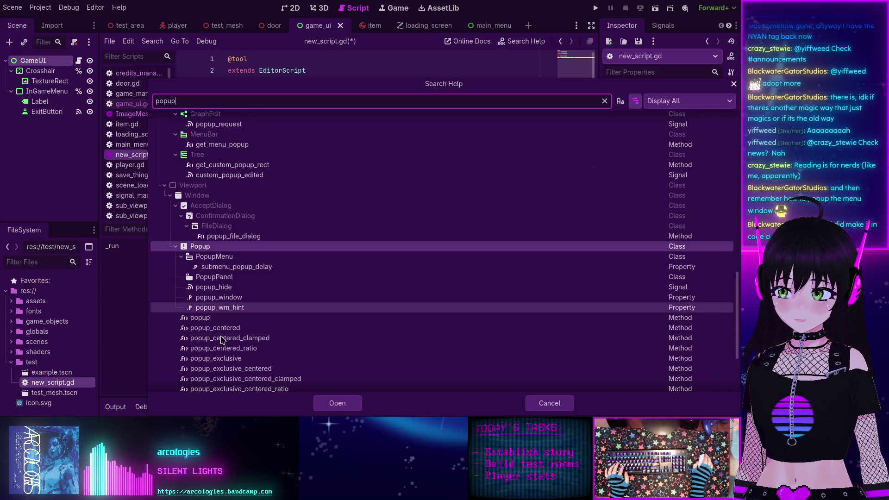
{"action": "scroll", "coordinate": [207, 306], "scroll_direction": "up", "scroll_amount": 8}
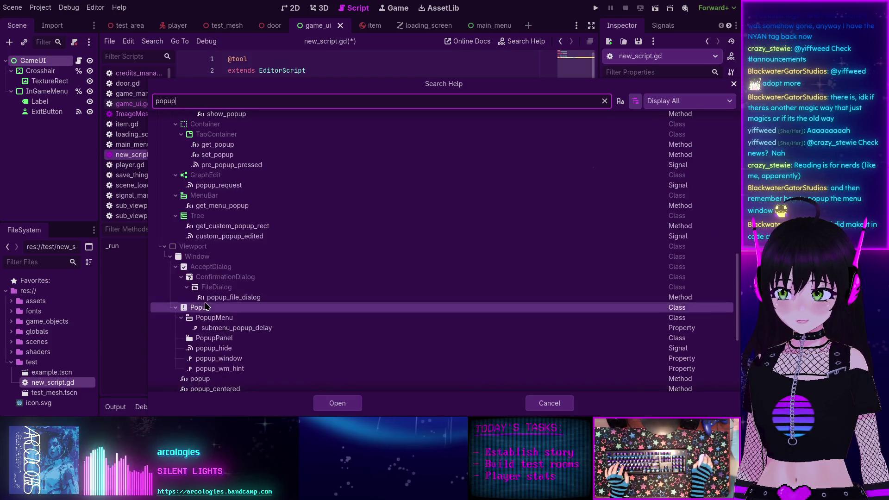
{"action": "scroll", "coordinate": [222, 303], "scroll_direction": "up", "scroll_amount": 3}
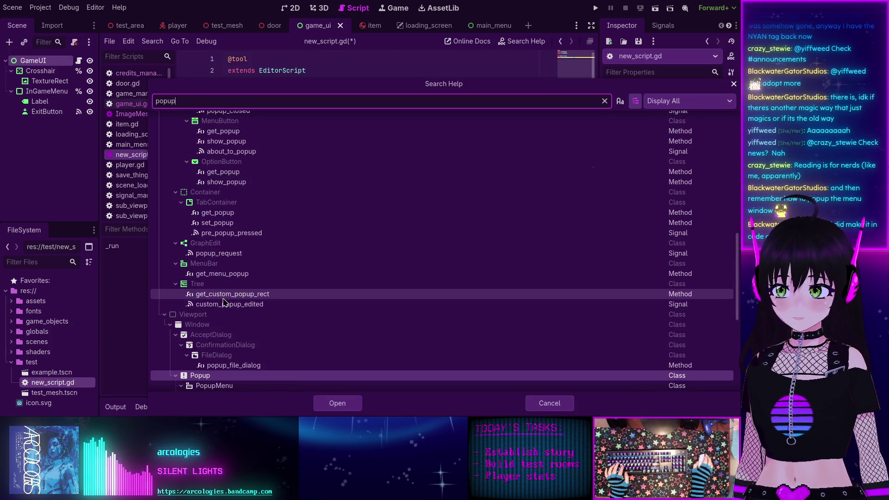
{"action": "scroll", "coordinate": [227, 296], "scroll_direction": "up", "scroll_amount": 12}
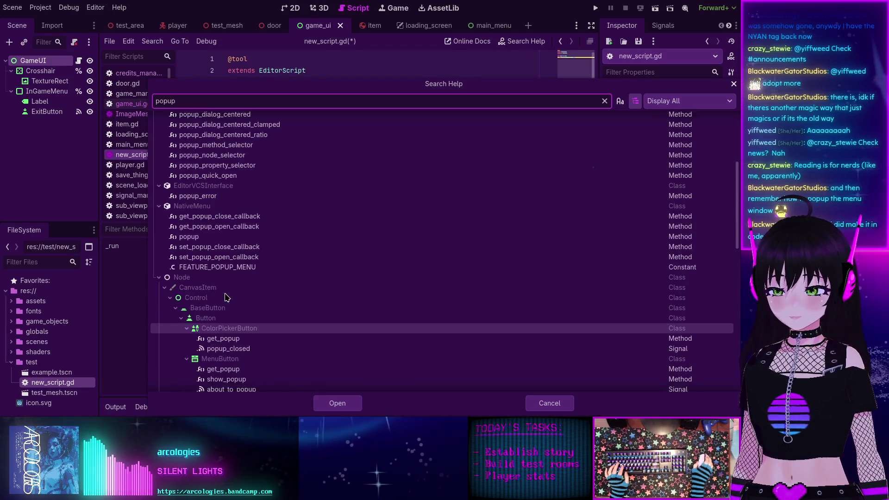
{"action": "scroll", "coordinate": [217, 258], "scroll_direction": "up", "scroll_amount": 3}
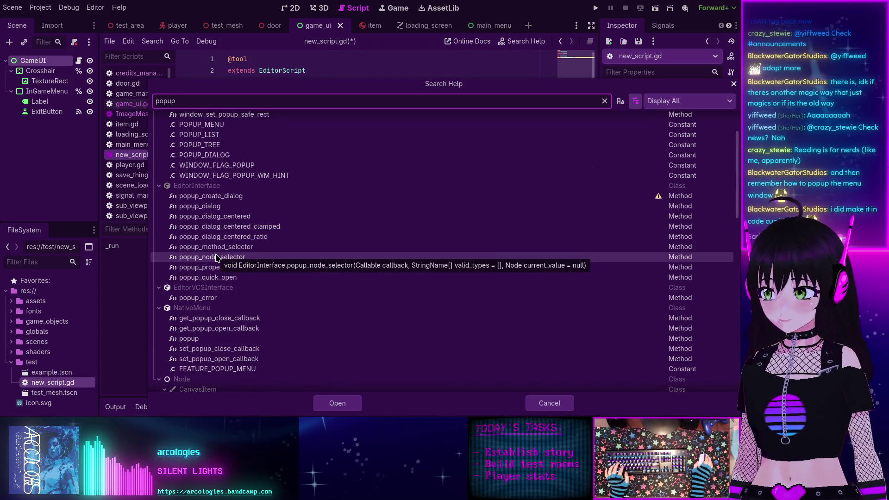
{"action": "scroll", "coordinate": [215, 258], "scroll_direction": "up", "scroll_amount": 3}
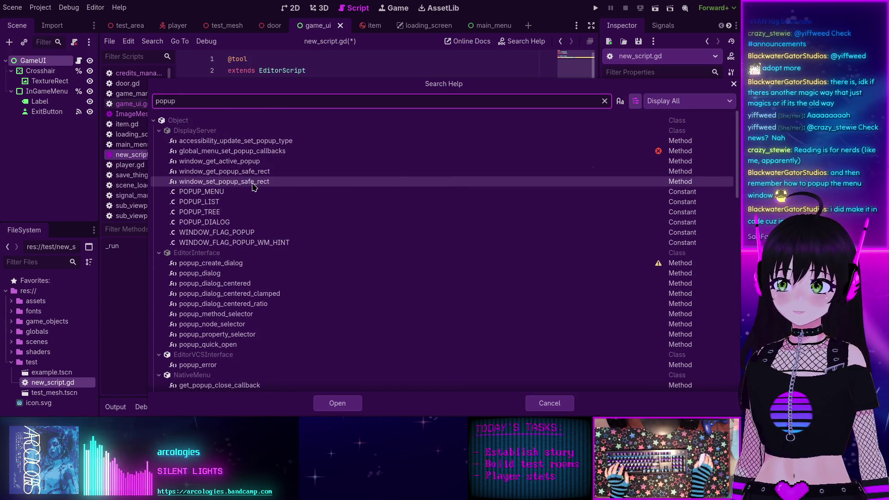
{"action": "scroll", "coordinate": [253, 187], "scroll_direction": "down", "scroll_amount": 2}
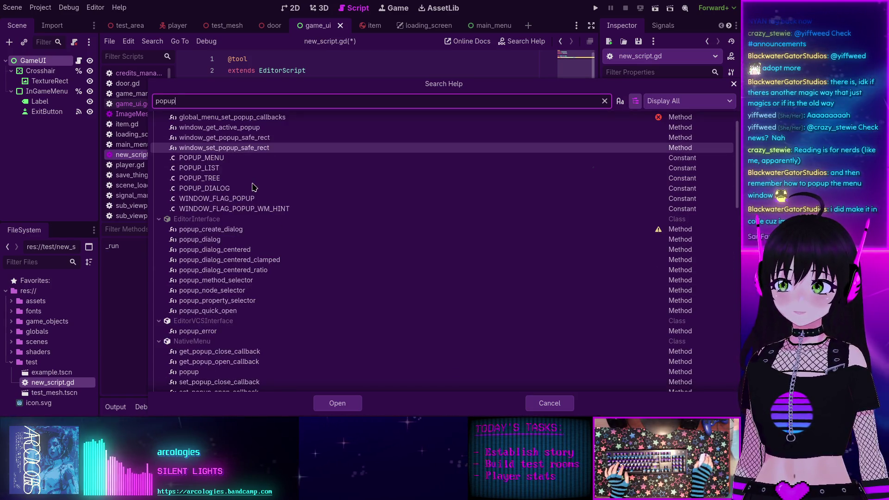
{"action": "left_click", "coordinate": [222, 253]}
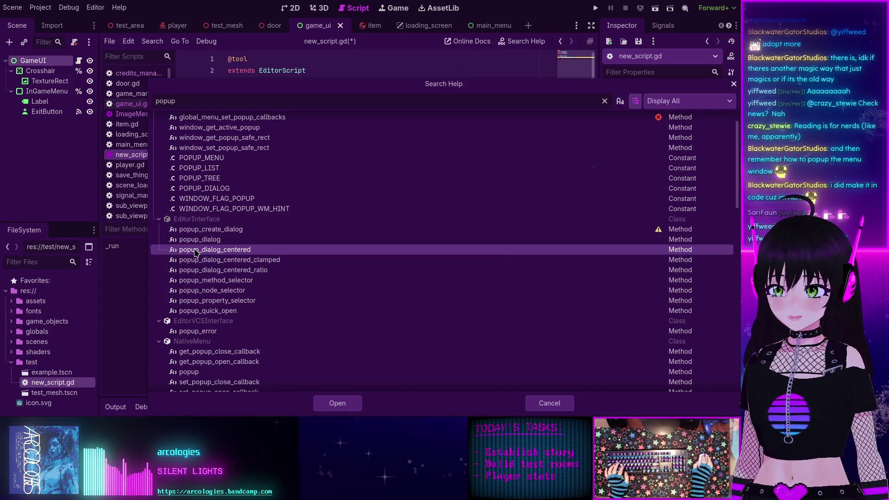
{"action": "double_click", "coordinate": [195, 252]}
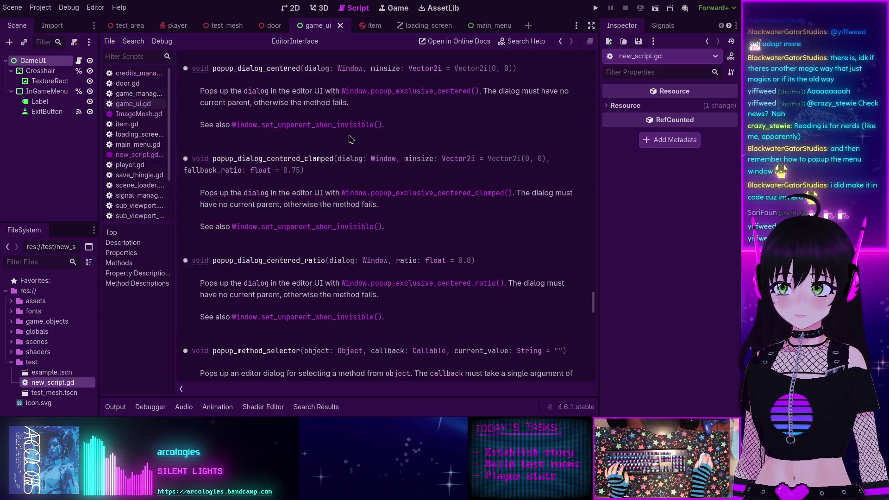
Step: Jump to the top of the EditorInterface docs, then go back to new_script.gd
{"action": "scroll", "coordinate": [261, 139], "scroll_direction": "up", "scroll_amount": 3}
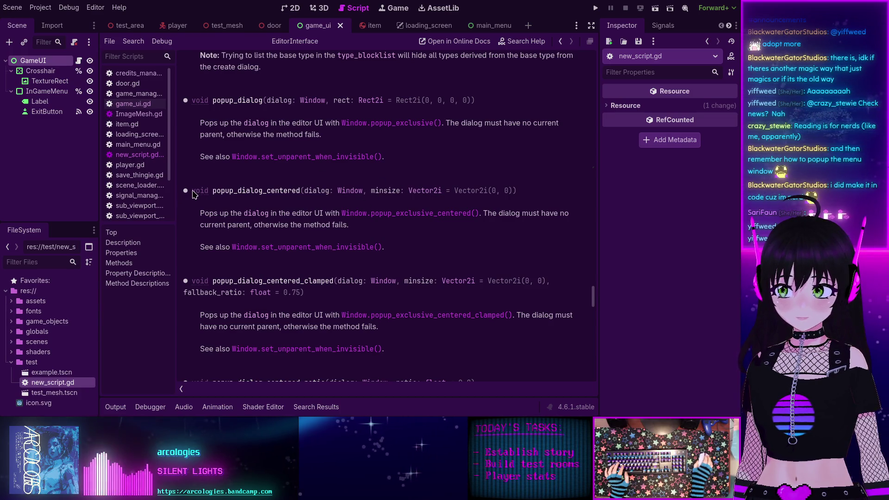
{"action": "left_click", "coordinate": [111, 231]}
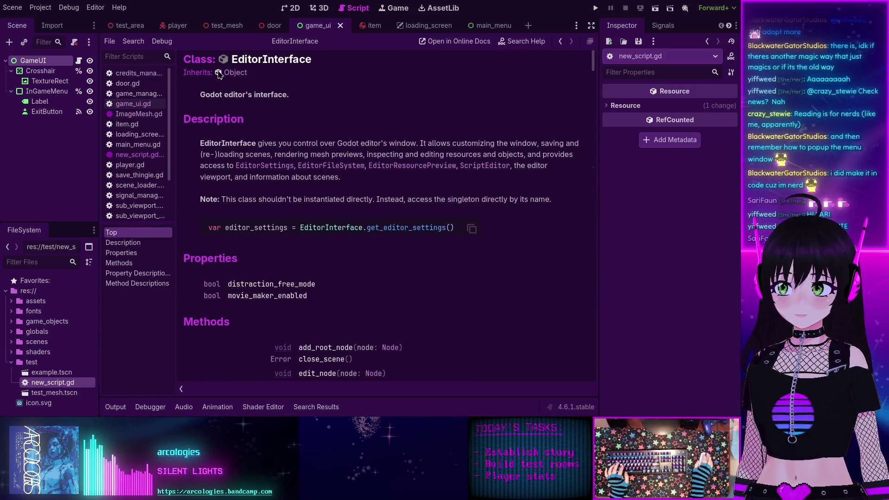
{"action": "left_click", "coordinate": [134, 157]}
{"action": "double_click", "coordinate": [288, 70]}
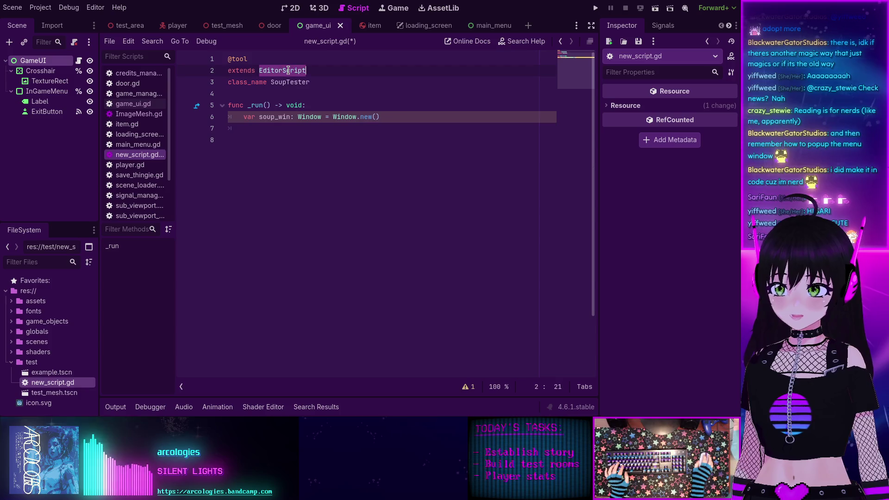
Step: Write EditorInterface.popup_dialog_centered(soup_win) on line 7 via autocomplete and save the script
{"action": "left_click", "coordinate": [276, 129]}
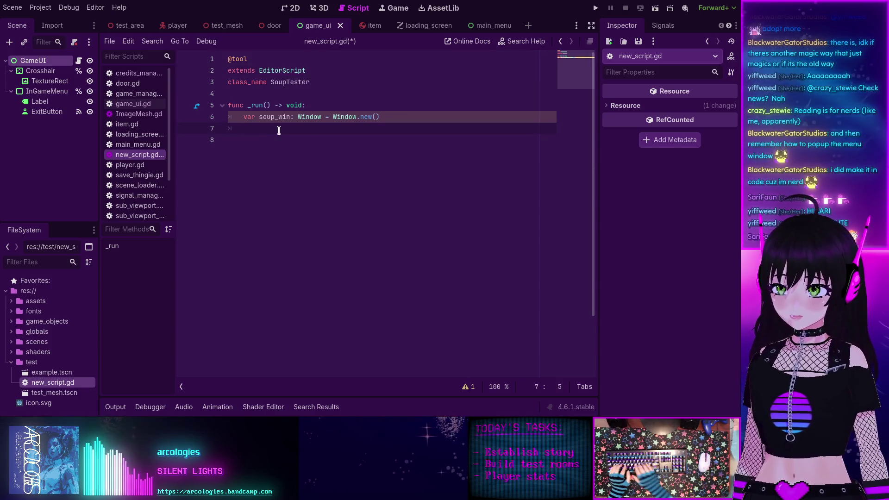
{"action": "type", "text": "popup"}
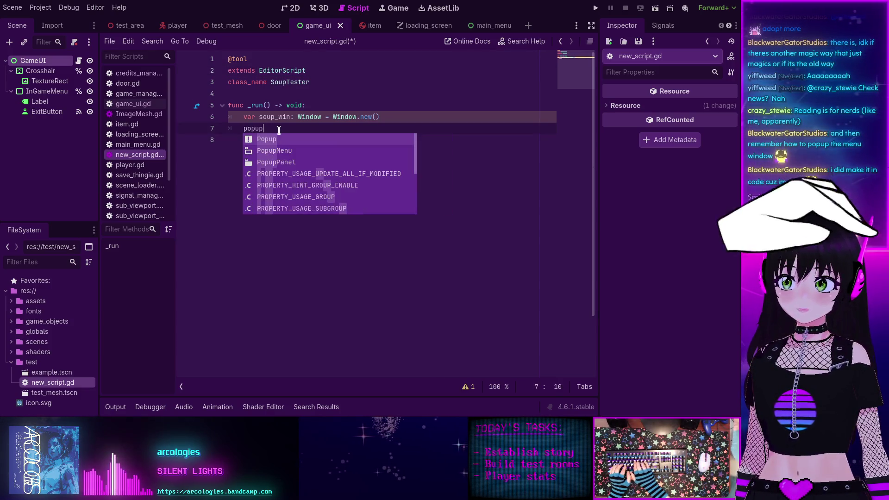
{"action": "key", "text": "BackSpace"}
{"action": "key", "text": "BackSpace"}
{"action": "key", "text": "BackSpace"}
{"action": "type", "text": "Edi"}
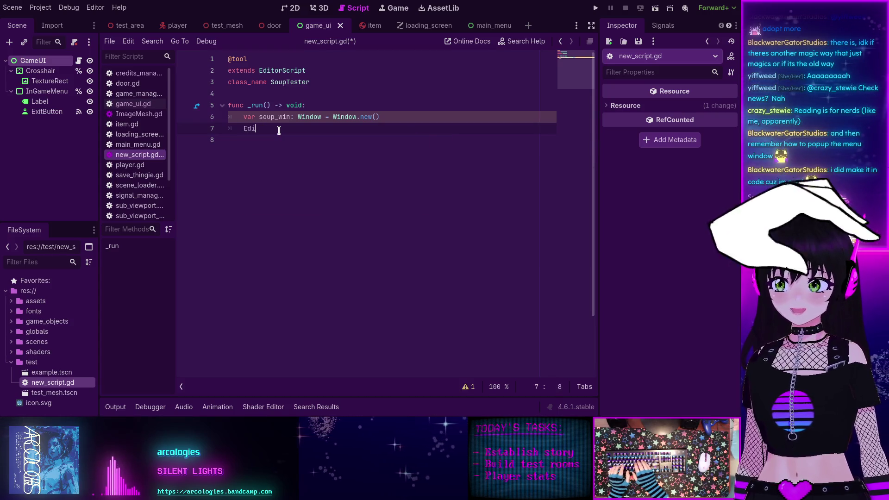
{"action": "type", "text": "torIn"}
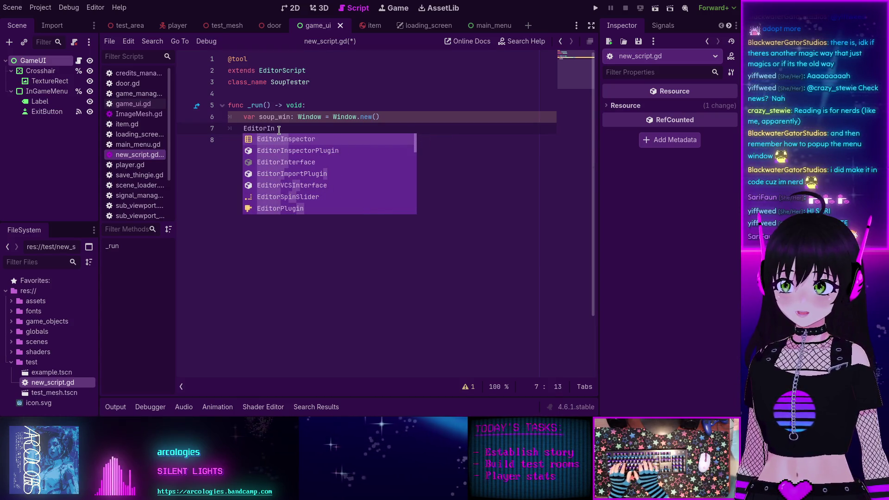
{"action": "key", "text": "Down"}
{"action": "key", "text": "Down"}
{"action": "key", "text": "Return"}
{"action": "type", "text": "."}
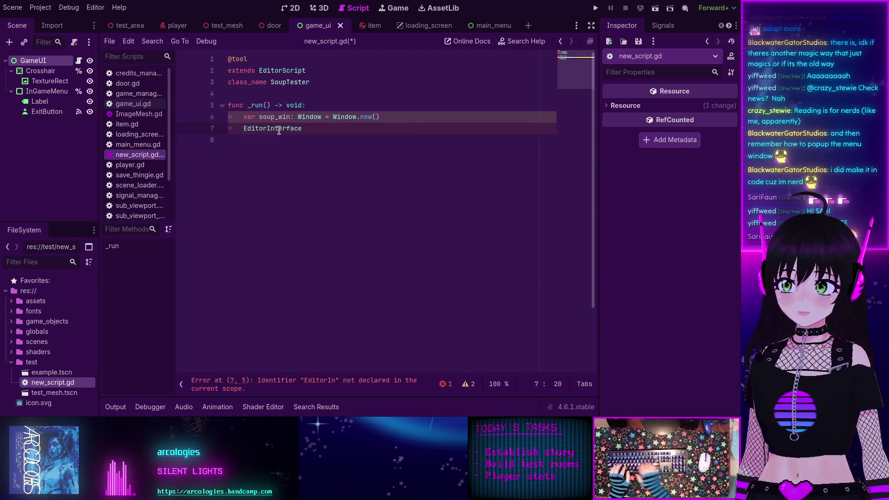
{"action": "type", "text": "pop"}
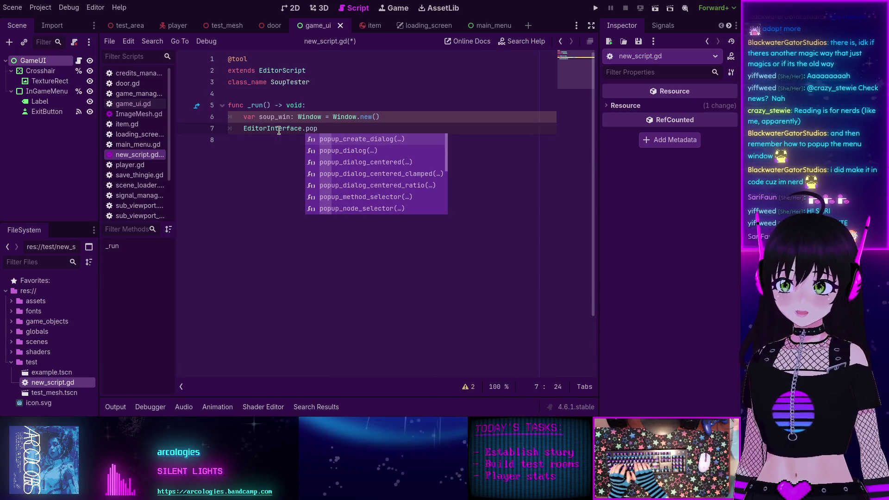
{"action": "key", "text": "Down"}
{"action": "key", "text": "Down"}
{"action": "key", "text": "Down"}
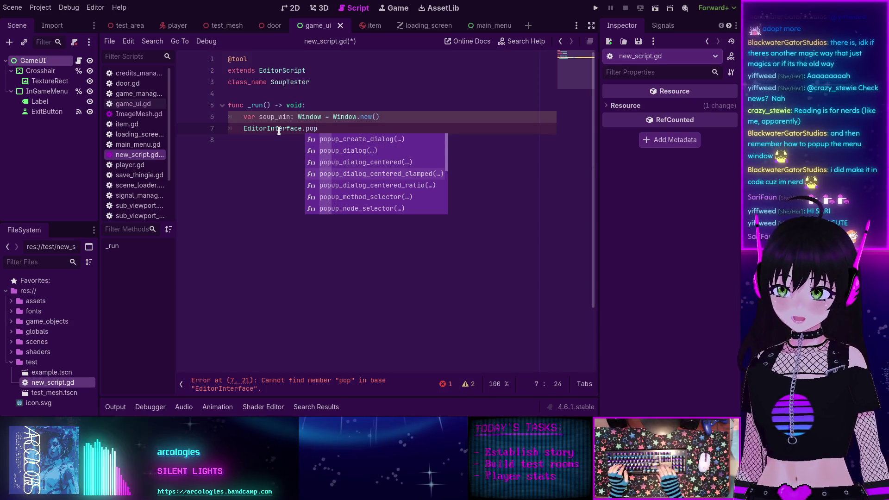
{"action": "key", "text": "Up"}
{"action": "key", "text": "Return"}
{"action": "type", "text": "soup_win"}
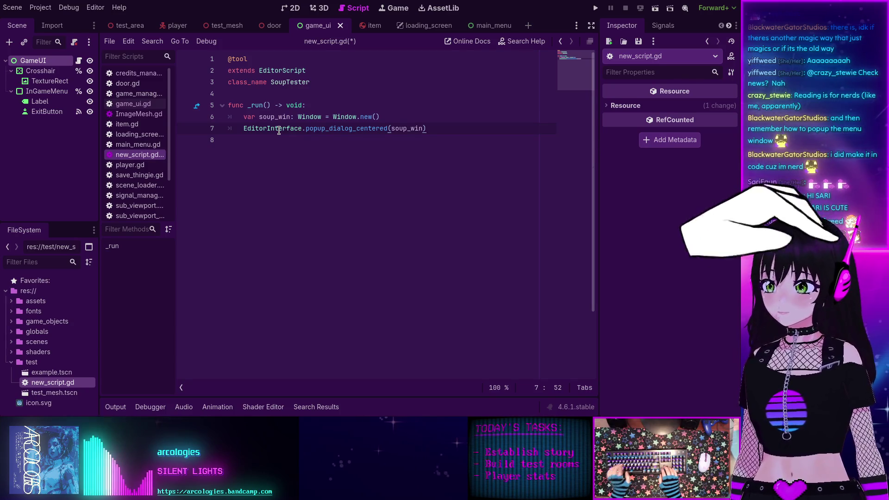
{"action": "key", "text": "ctrl+s"}
{"action": "key", "text": "ctrl+shift+p"}
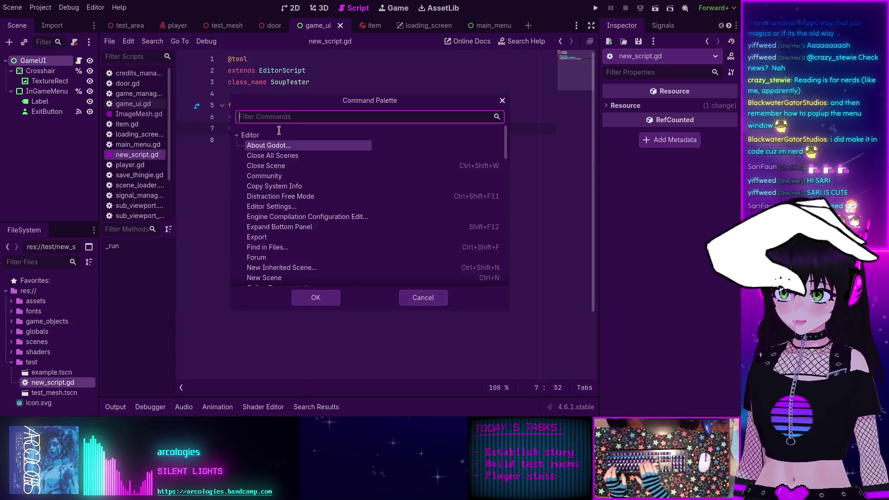
Step: Run the script with 'Run Script' and drag the resulting empty popup window around
{"action": "type", "text": "run sc"}
{"action": "key", "text": "Return"}
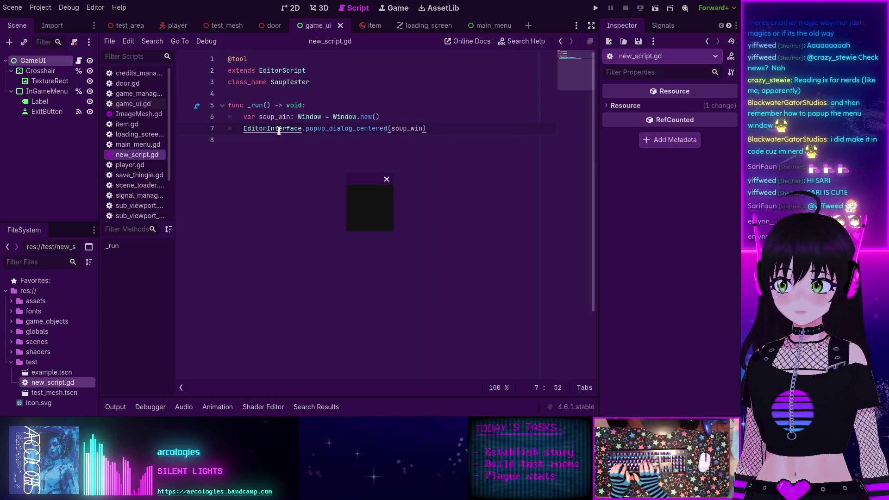
{"action": "mouse_move", "coordinate": [365, 183]}
{"action": "left_mouse_down"}
{"action": "mouse_move", "coordinate": [312, 174]}
{"action": "mouse_move", "coordinate": [264, 228]}
{"action": "mouse_move", "coordinate": [260, 210]}
{"action": "mouse_move", "coordinate": [373, 228]}
{"action": "mouse_move", "coordinate": [364, 292]}
{"action": "mouse_move", "coordinate": [284, 183]}
{"action": "mouse_move", "coordinate": [464, 189]}
{"action": "mouse_move", "coordinate": [383, 192]}
{"action": "mouse_move", "coordinate": [411, 143]}
{"action": "mouse_move", "coordinate": [350, 206]}
{"action": "left_mouse_up"}
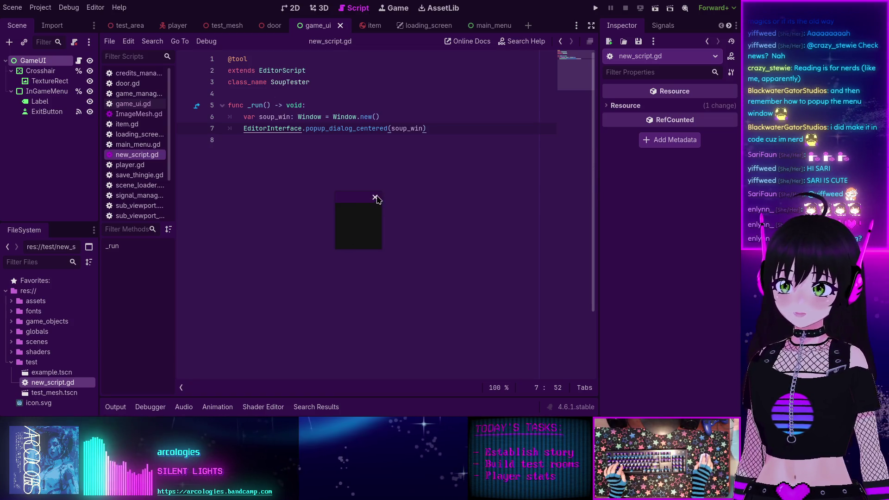
{"action": "mouse_move", "coordinate": [369, 198]}
{"action": "left_mouse_down"}
{"action": "mouse_move", "coordinate": [305, 204]}
{"action": "mouse_move", "coordinate": [306, 212]}
{"action": "mouse_move", "coordinate": [351, 194]}
{"action": "mouse_move", "coordinate": [326, 218]}
{"action": "mouse_move", "coordinate": [315, 274]}
{"action": "mouse_move", "coordinate": [237, 267]}
{"action": "mouse_move", "coordinate": [289, 204]}
{"action": "mouse_move", "coordinate": [540, 204]}
{"action": "mouse_move", "coordinate": [294, 228]}
{"action": "mouse_move", "coordinate": [325, 175]}
{"action": "mouse_move", "coordinate": [365, 188]}
{"action": "mouse_move", "coordinate": [362, 200]}
{"action": "left_mouse_up"}
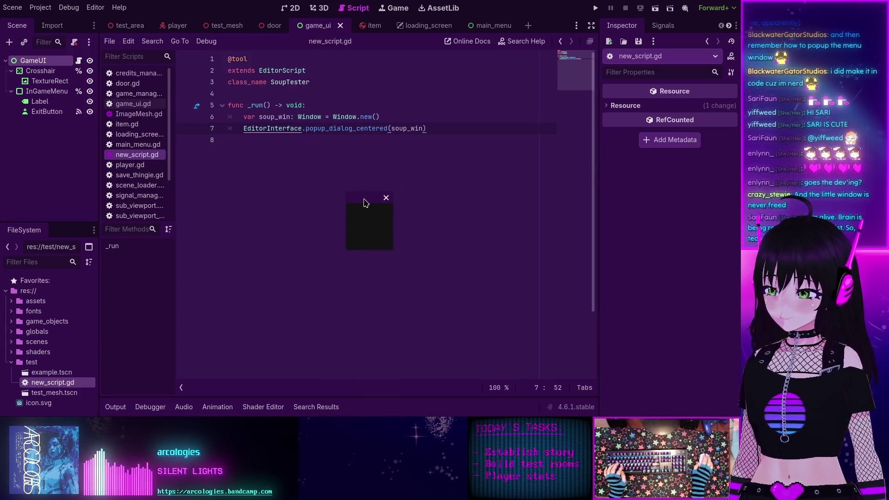
{"action": "mouse_move", "coordinate": [365, 196]}
{"action": "left_mouse_down"}
{"action": "mouse_move", "coordinate": [346, 186]}
{"action": "mouse_move", "coordinate": [290, 190]}
{"action": "mouse_move", "coordinate": [369, 179]}
{"action": "mouse_move", "coordinate": [329, 213]}
{"action": "mouse_move", "coordinate": [393, 235]}
{"action": "mouse_move", "coordinate": [318, 212]}
{"action": "left_mouse_up"}
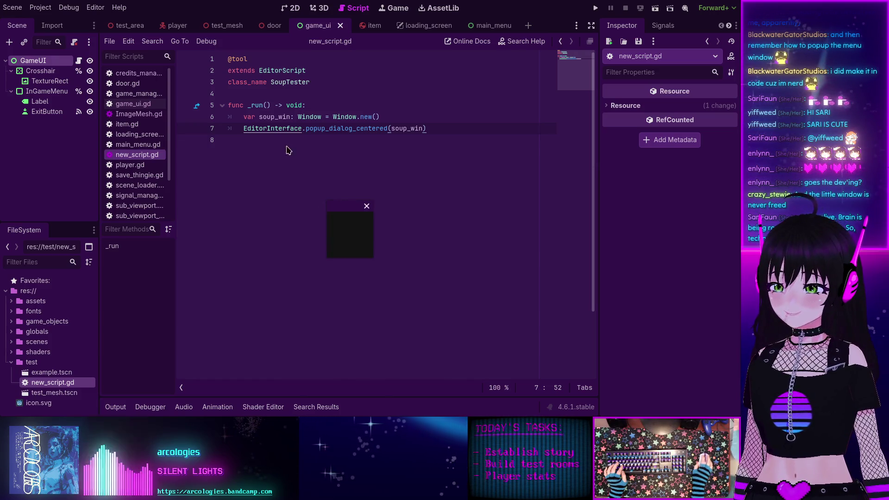
Step: Indent empty line 8 inside _run and move the popup window further left
{"action": "left_click", "coordinate": [321, 141]}
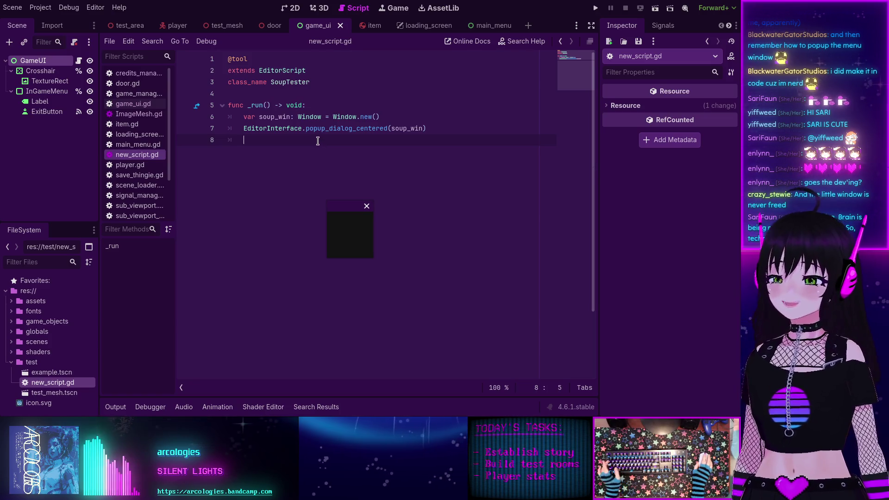
{"action": "key", "text": "Tab"}
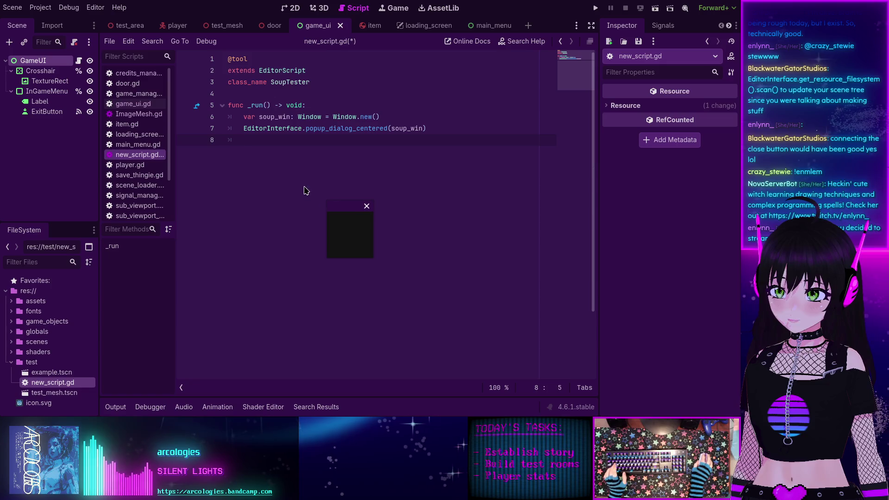
{"action": "mouse_move", "coordinate": [335, 201]}
{"action": "left_mouse_down"}
{"action": "mouse_move", "coordinate": [337, 212]}
{"action": "mouse_move", "coordinate": [287, 198]}
{"action": "mouse_move", "coordinate": [314, 198]}
{"action": "left_mouse_up"}
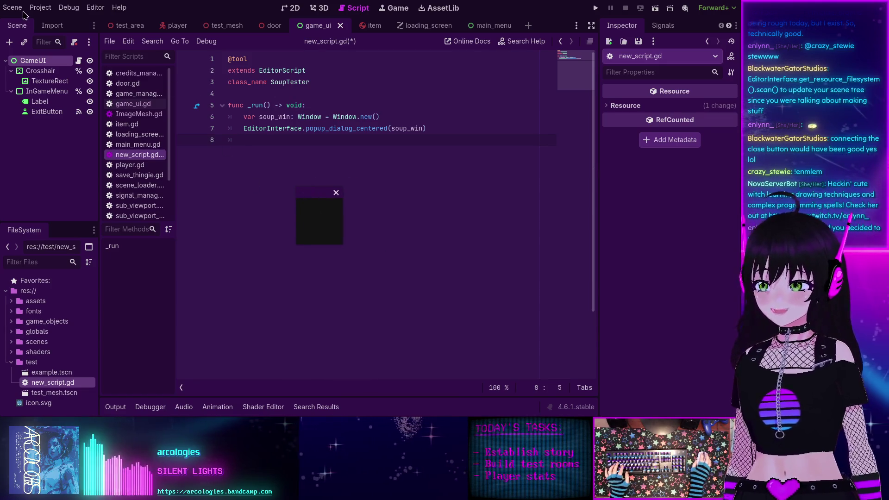
Step: Reload the current project from the Project menu, choosing Save & Reload
{"action": "left_click", "coordinate": [41, 8]}
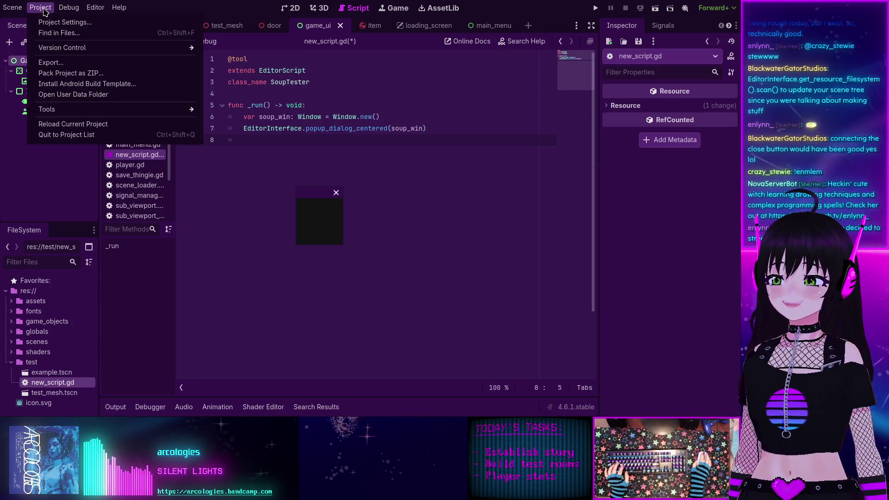
{"action": "left_click", "coordinate": [73, 123]}
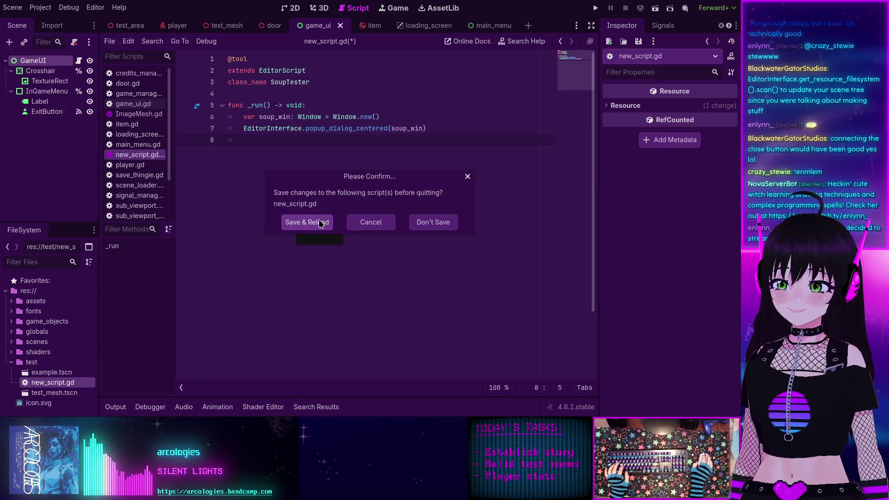
{"action": "left_click", "coordinate": [319, 221]}
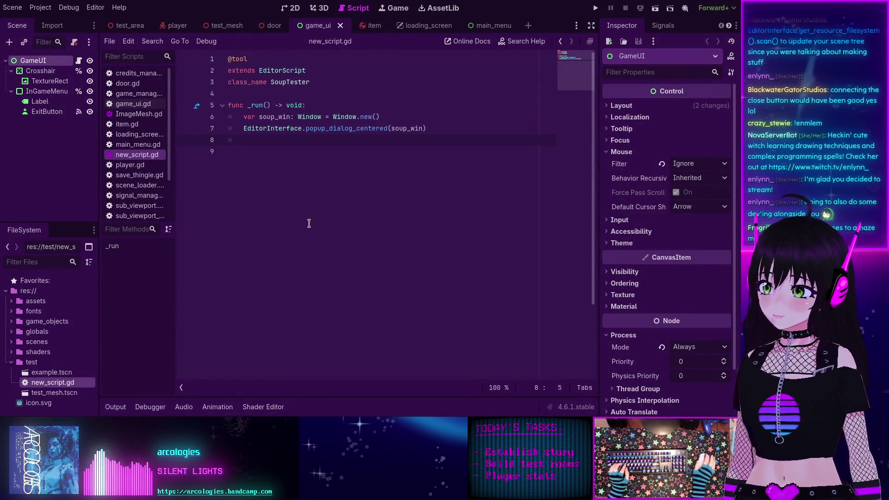
Step: Add EditorInterface.get_resource_filesystem().scan() on line 8 using autocomplete
{"action": "type", "text": "eDI"}
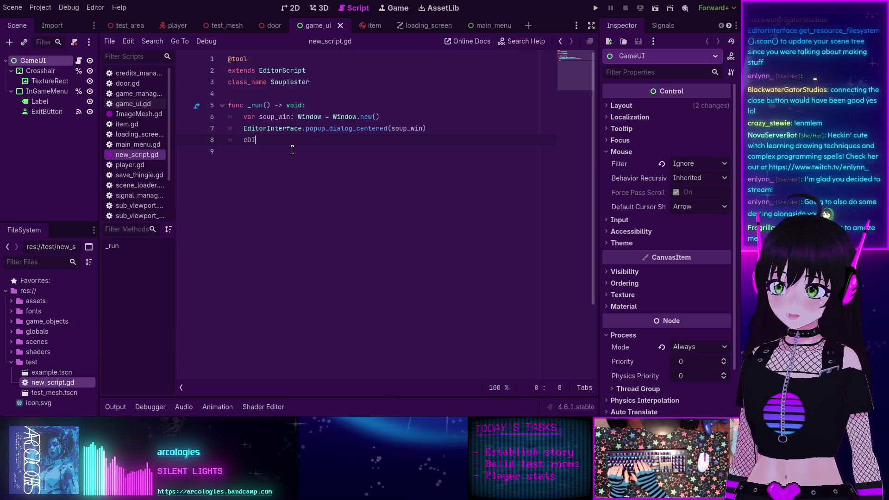
{"action": "key", "text": "BackSpace"}
{"action": "key", "text": "BackSpace"}
{"action": "type", "text": "Edito"}
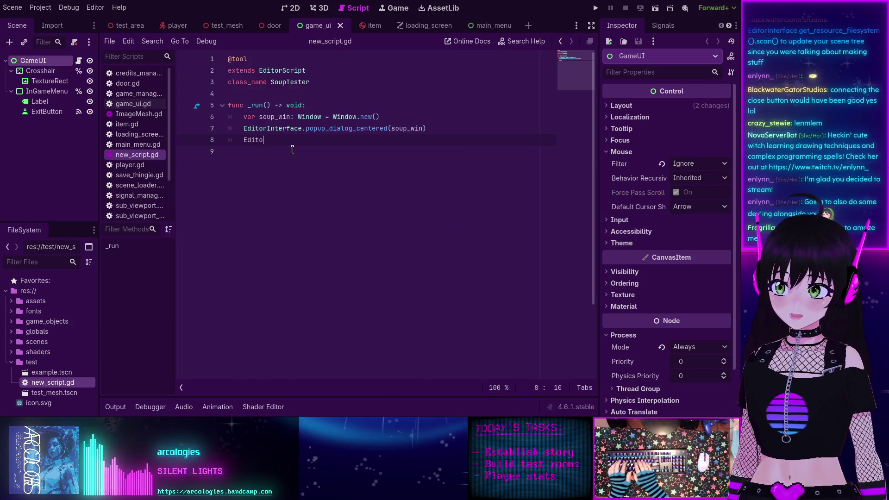
{"action": "type", "text": "rInter"}
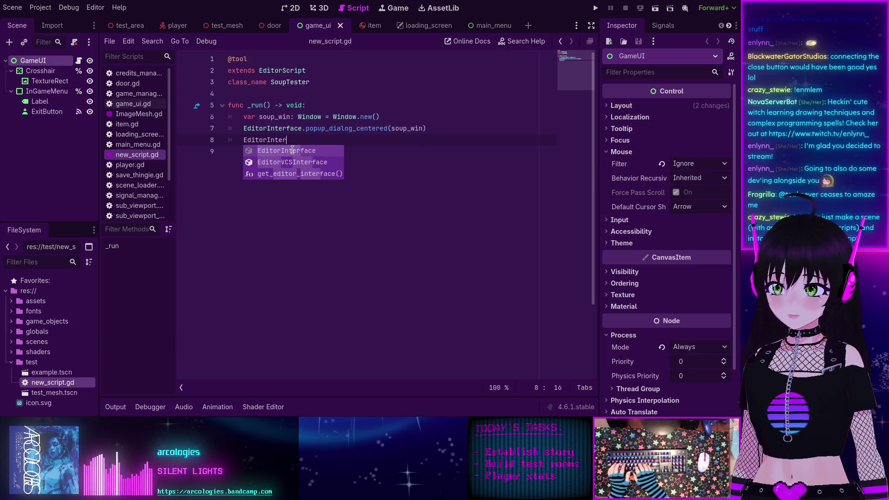
{"action": "type", "text": "face."}
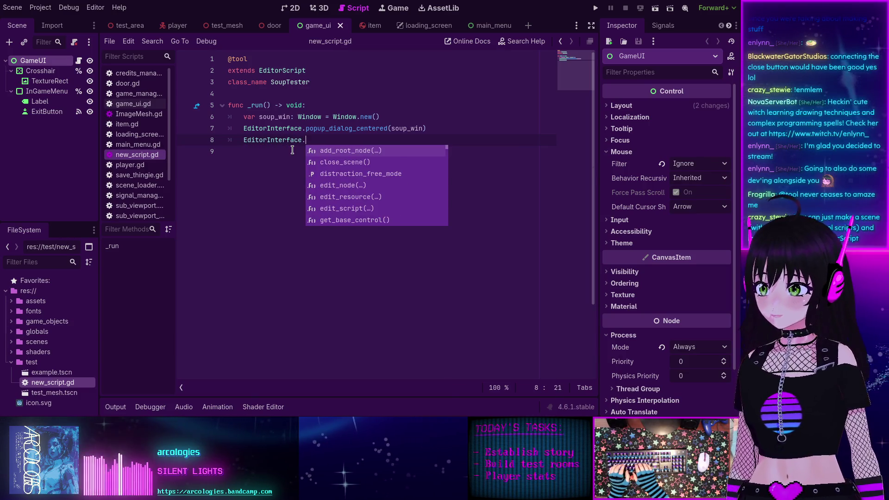
{"action": "type", "text": "get_re"}
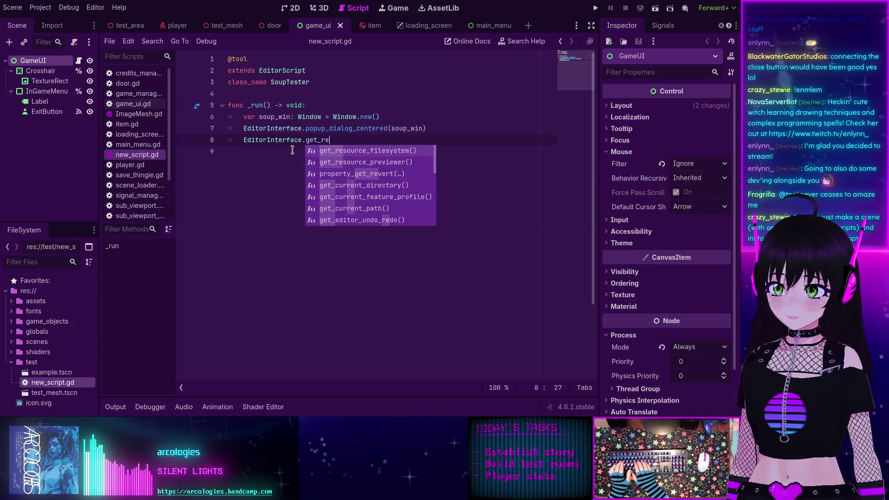
{"action": "key", "text": "Return"}
{"action": "type", "text": ".sca"}
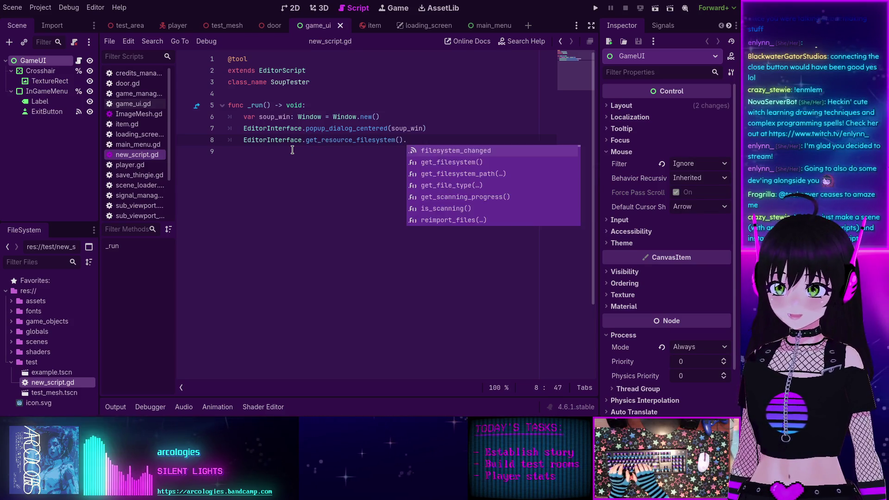
{"action": "key", "text": "Return"}
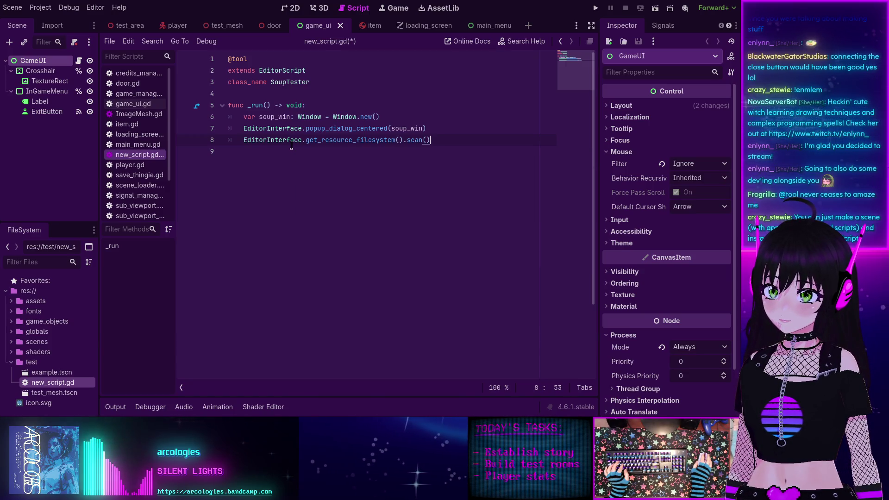
{"action": "key", "text": "Return"}
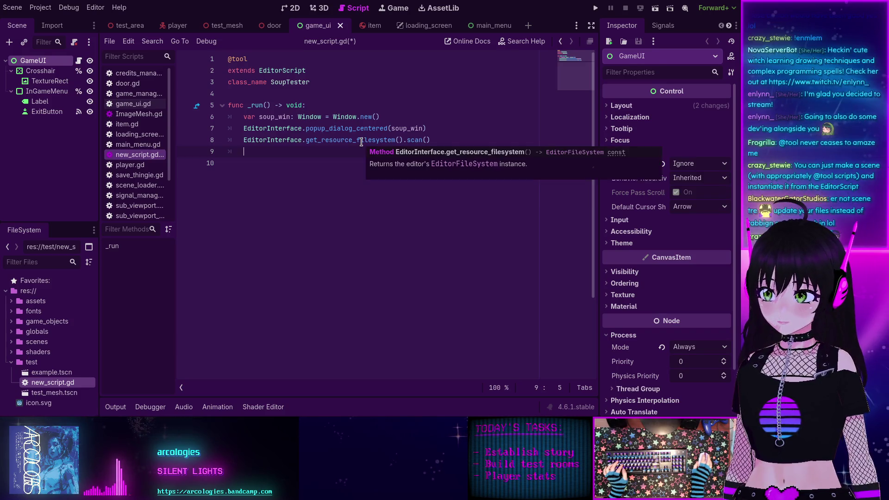
Step: Open the EditorFileSystem documentation for scan() from the code
{"action": "mouse_move", "coordinate": [361, 143]}
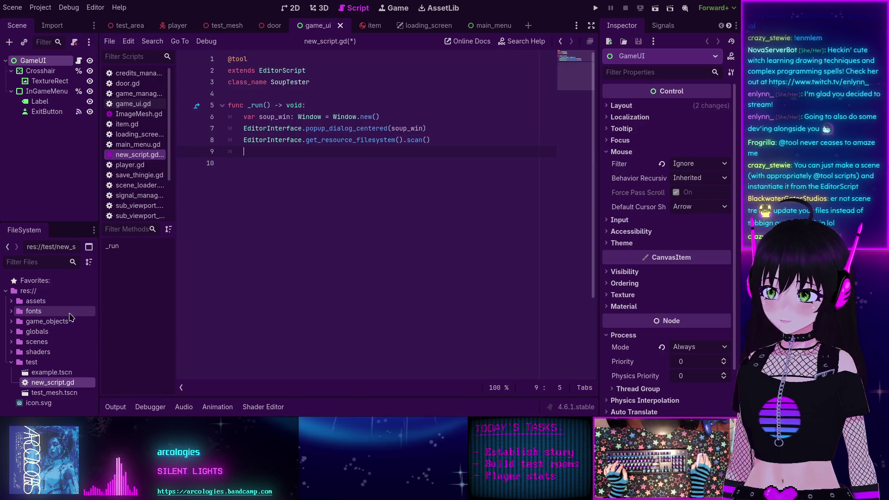
{"action": "left_click", "coordinate": [336, 141]}
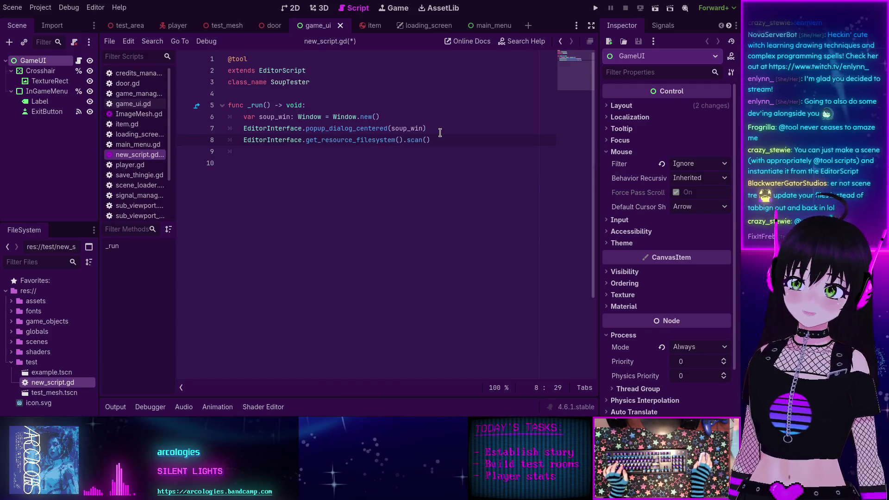
{"action": "left_click", "coordinate": [413, 140], "text": "ctrl"}
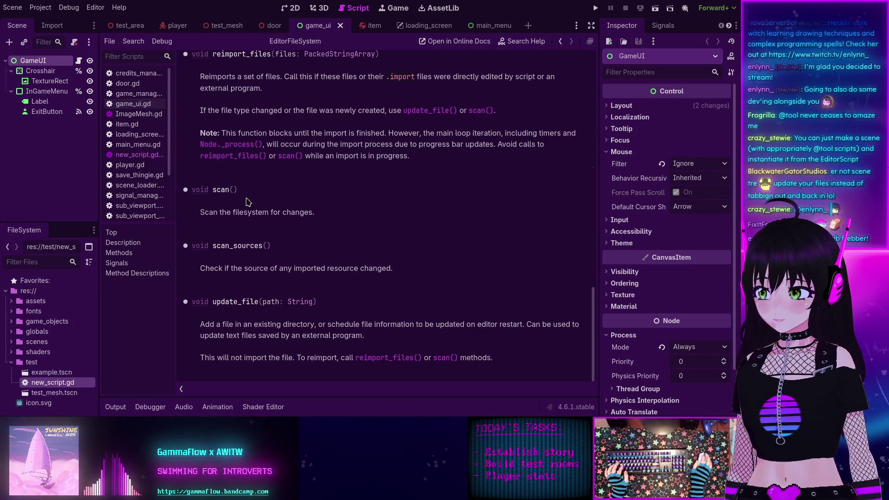
Step: Go back from the EditorFileSystem help page to new_script.gd, with _run() ending in scan()
{"action": "key", "text": "alt+Left"}
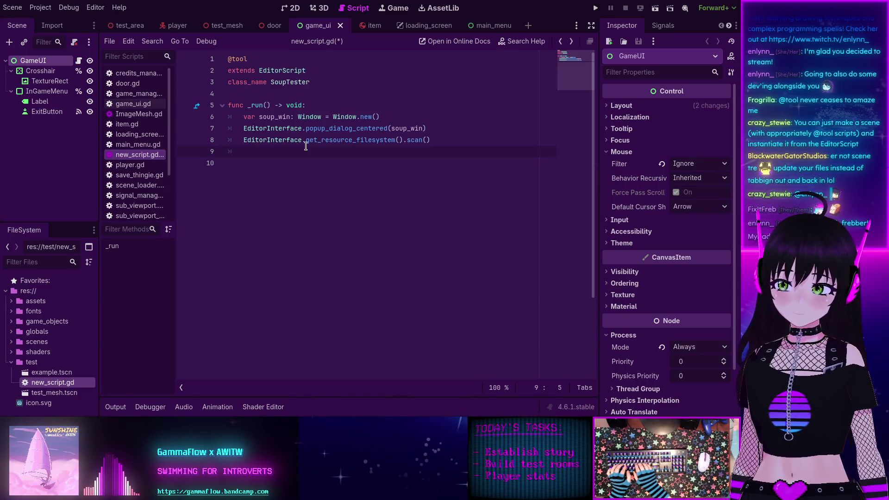
Step: Type soup_win.close_requested on line 9, using autocomplete to finish the signal name
{"action": "type", "text": "soup_b"}
{"action": "key", "text": "BackSpace"}
{"action": "type", "text": "win."}
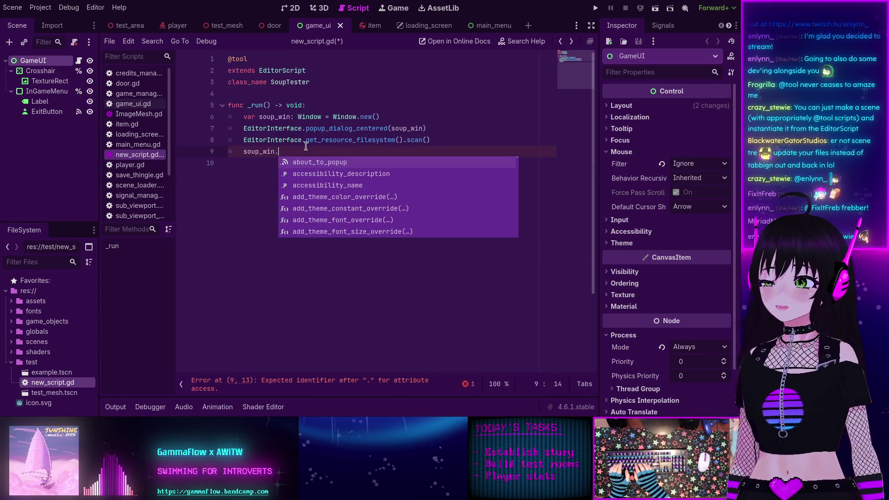
{"action": "type", "text": "clo"}
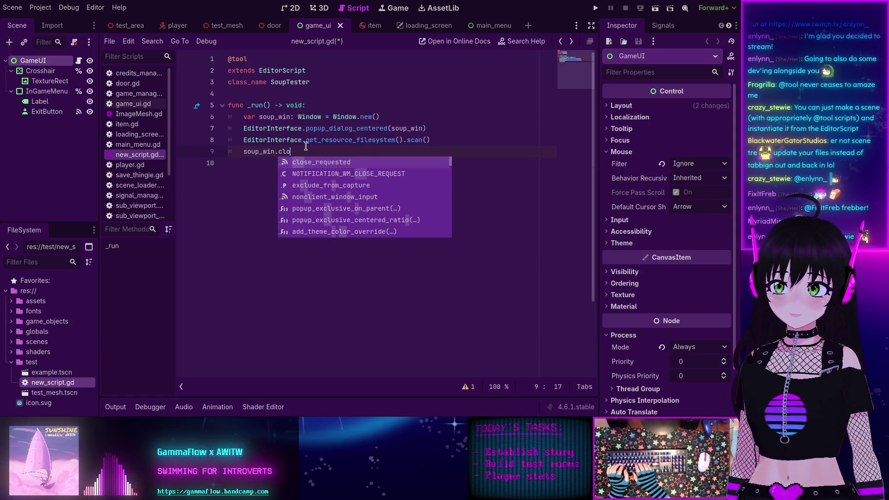
{"action": "key", "text": "Return"}
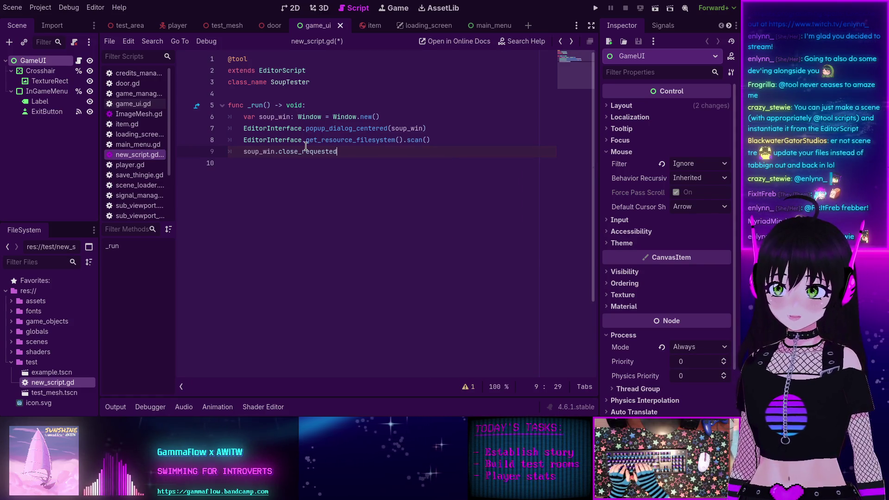
Step: Add .emit( with a func() lambda on the next line, and select the scan() call
{"action": "type", "text": "."}
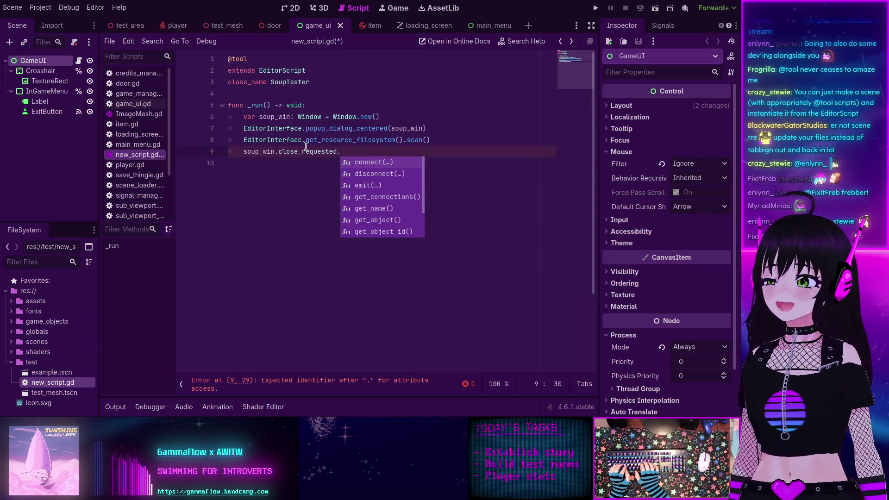
{"action": "key", "text": "Down"}
{"action": "key", "text": "Down"}
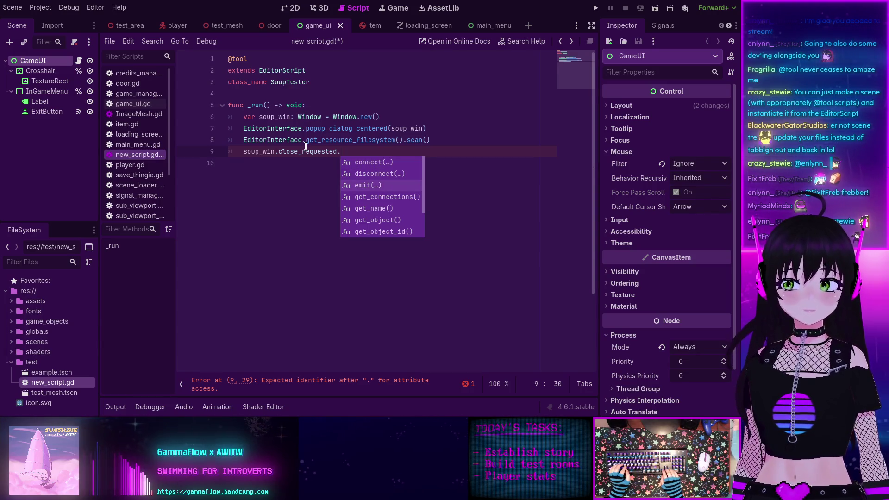
{"action": "key", "text": "Up"}
{"action": "key", "text": "Up"}
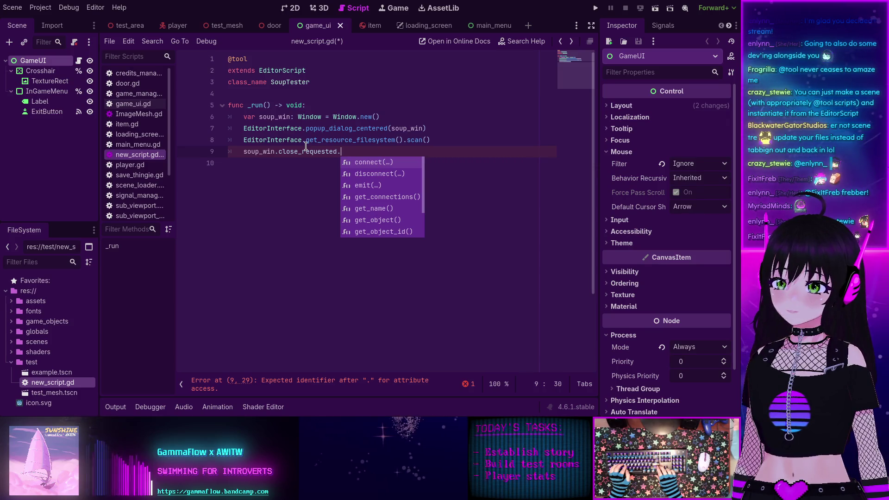
{"action": "key", "text": "Down"}
{"action": "key", "text": "Down"}
{"action": "key", "text": "Return"}
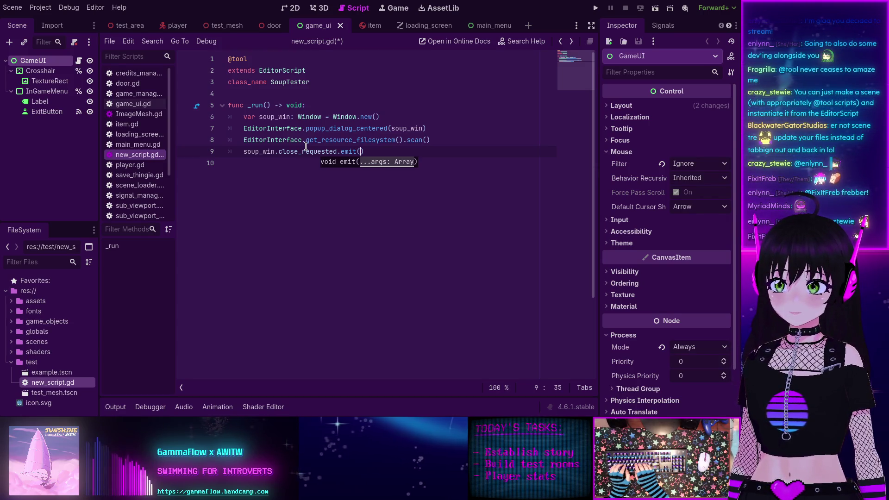
{"action": "key", "text": "Return"}
{"action": "type", "text": "func"}
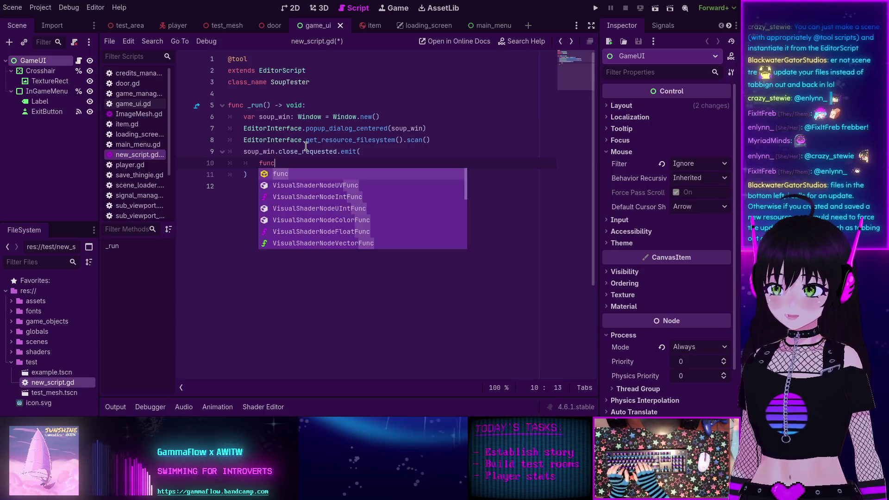
{"action": "type", "text": "()"}
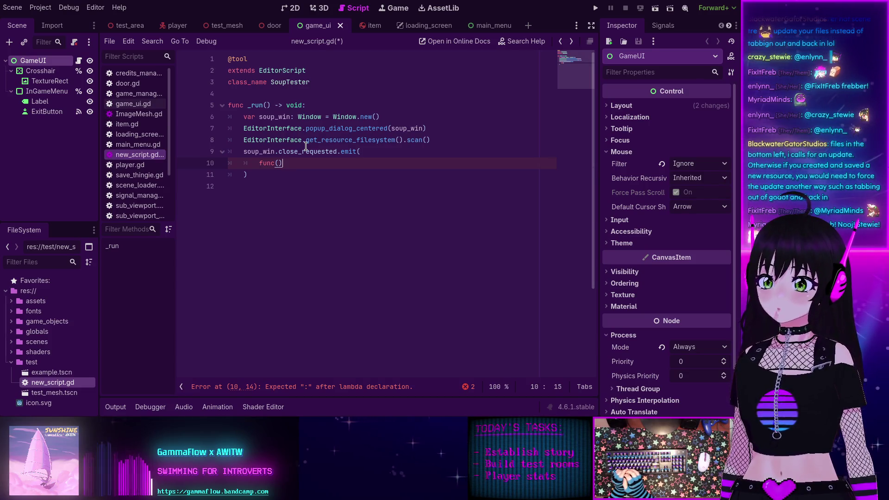
{"action": "left_click_drag", "start_coordinate": [444, 138], "coordinate": [243, 139]}
Step: Put the comment '# do the following if we're creating a new resource:' above scan(), with blank lines around both
{"action": "key", "text": "BackSpace"}
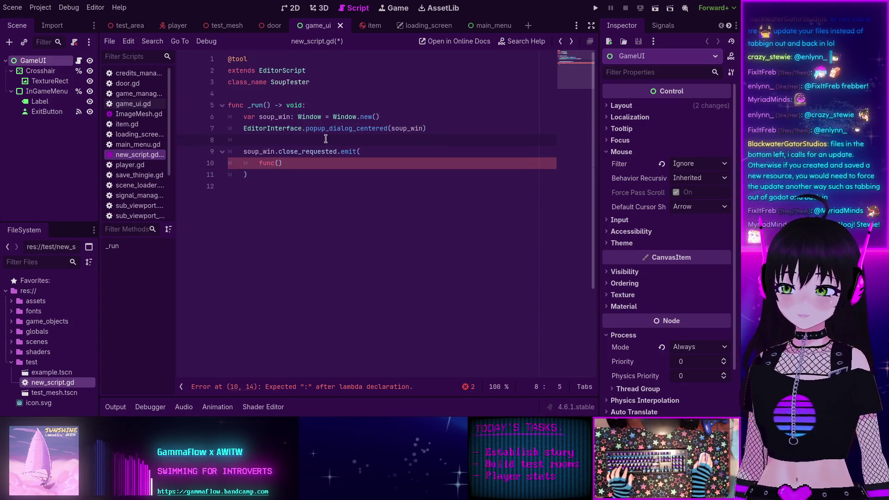
{"action": "key", "text": "ctrl+z"}
{"action": "left_click", "coordinate": [430, 127]}
{"action": "key", "text": "Return"}
{"action": "type", "text": "# soo"}
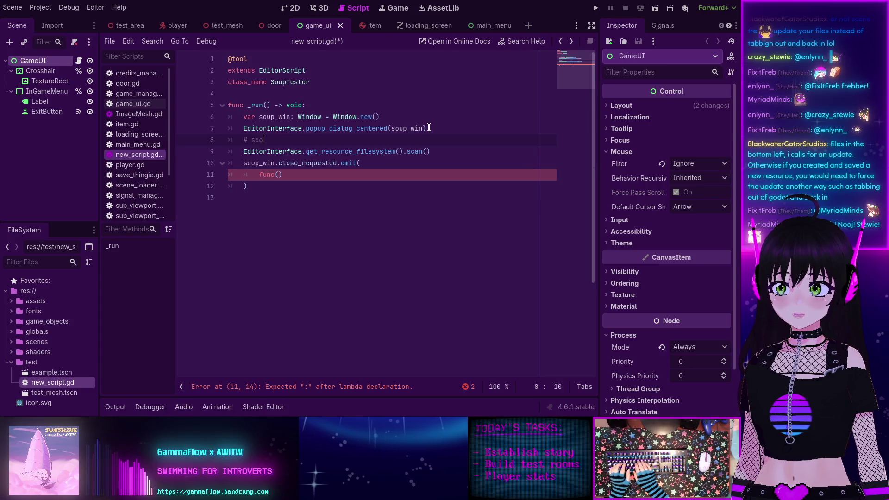
{"action": "key", "text": "BackSpace"}
{"action": "key", "text": "BackSpace"}
{"action": "key", "text": "BackSpace"}
{"action": "type", "text": "do the following if we're creating a new resource:"}
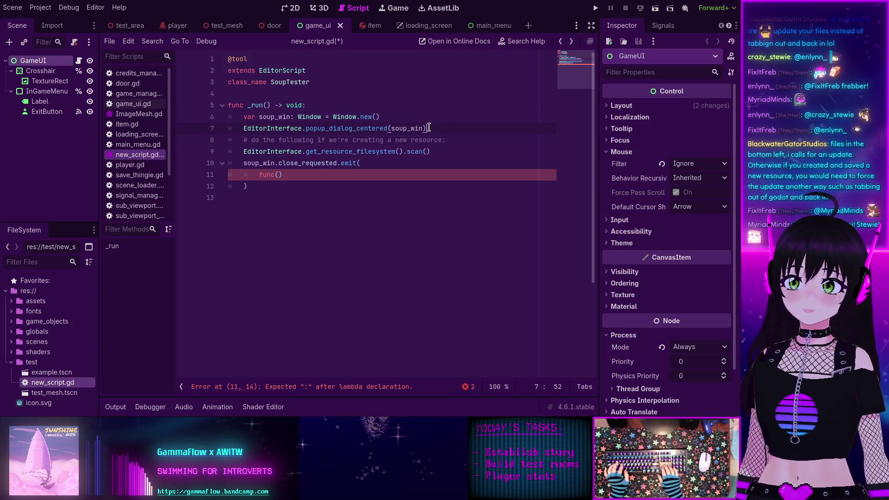
{"action": "key", "text": "ctrl+shift+Return"}
{"action": "left_click", "coordinate": [446, 162]}
{"action": "key", "text": "Return"}
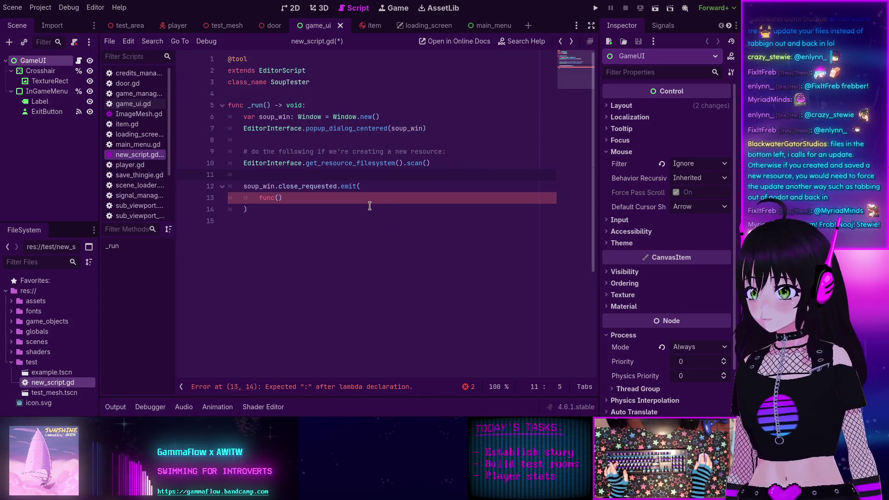
Step: Give the func(): lambda a body on line 14 that calls soup_win.queue_free()
{"action": "left_click", "coordinate": [297, 198]}
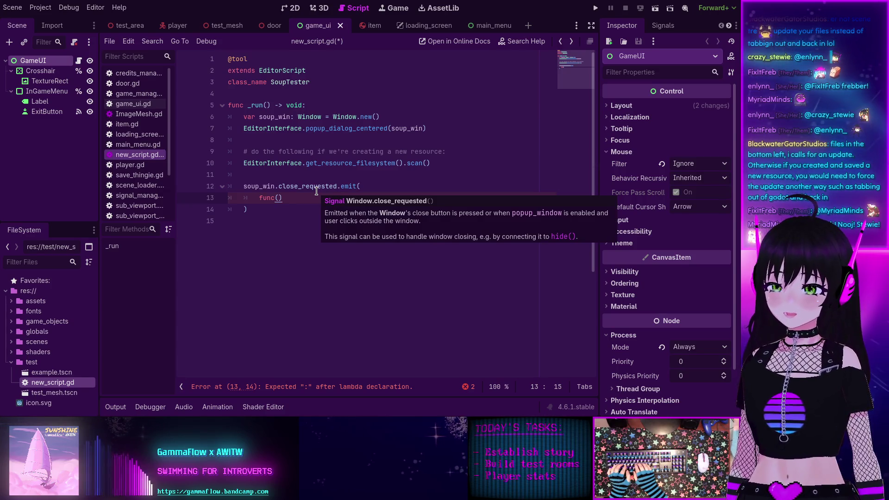
{"action": "type", "text": ":"}
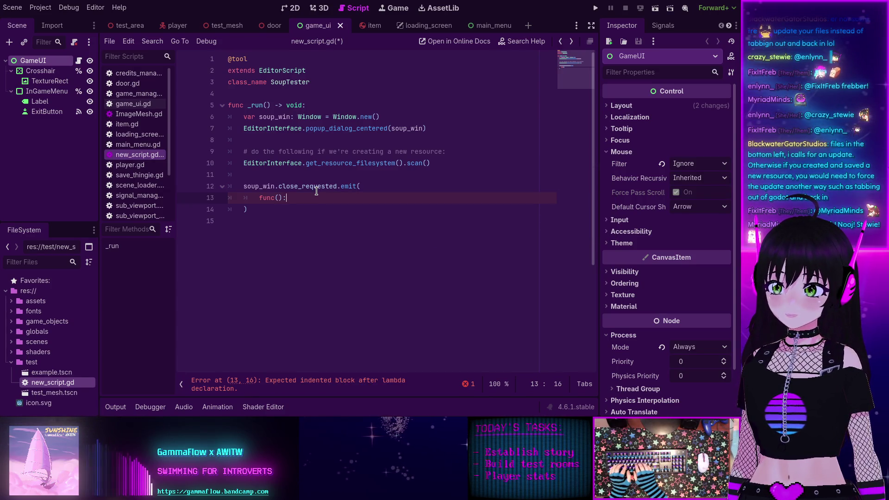
{"action": "key", "text": "Return"}
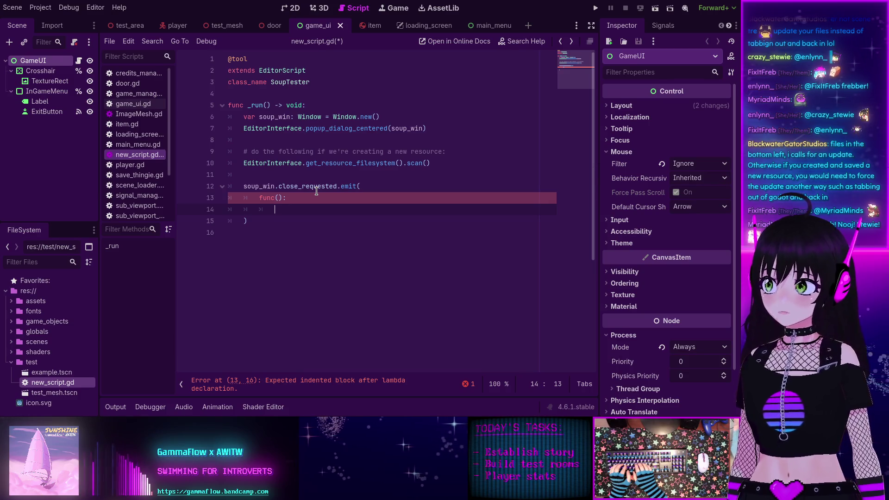
{"action": "type", "text": "que"}
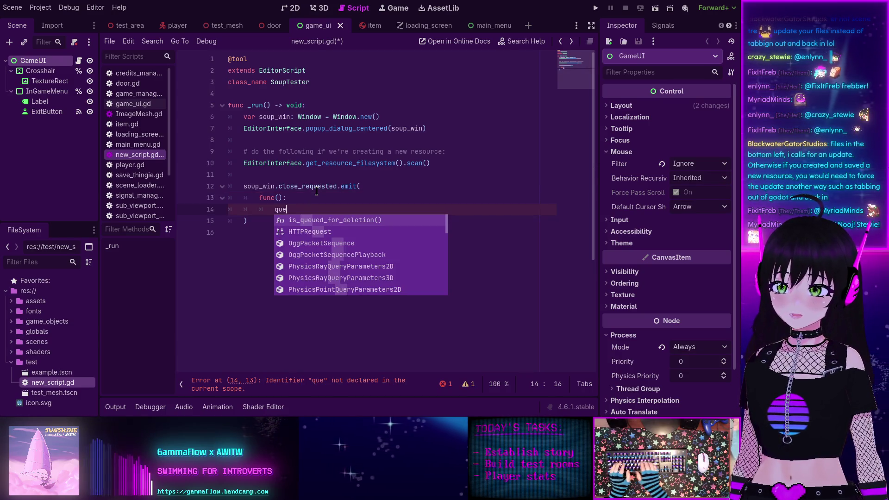
{"action": "type", "text": "ue"}
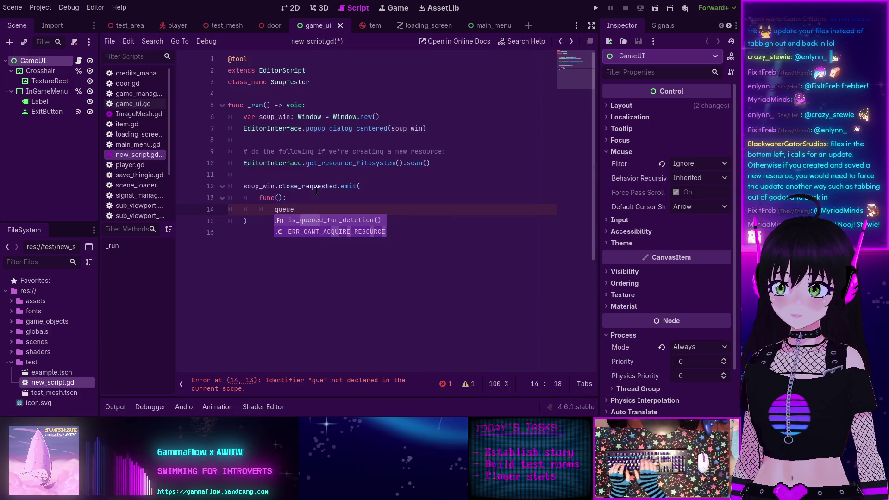
{"action": "type", "text": "_free"}
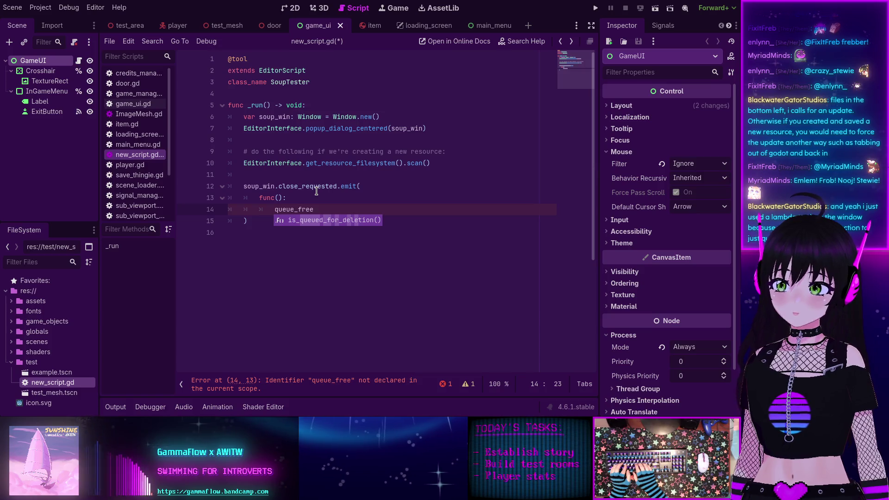
{"action": "key", "text": "BackSpace"}
{"action": "key", "text": "BackSpace"}
{"action": "key", "text": "BackSpace"}
{"action": "key", "text": "BackSpace"}
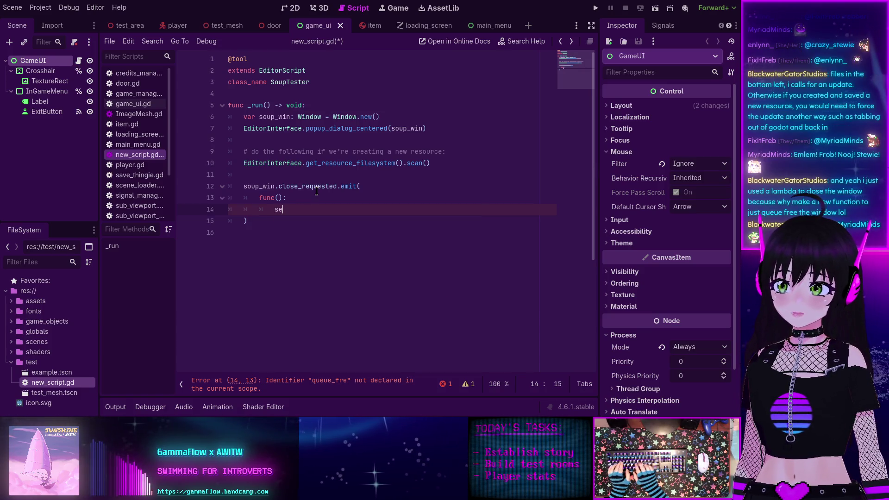
{"action": "type", "text": "se"}
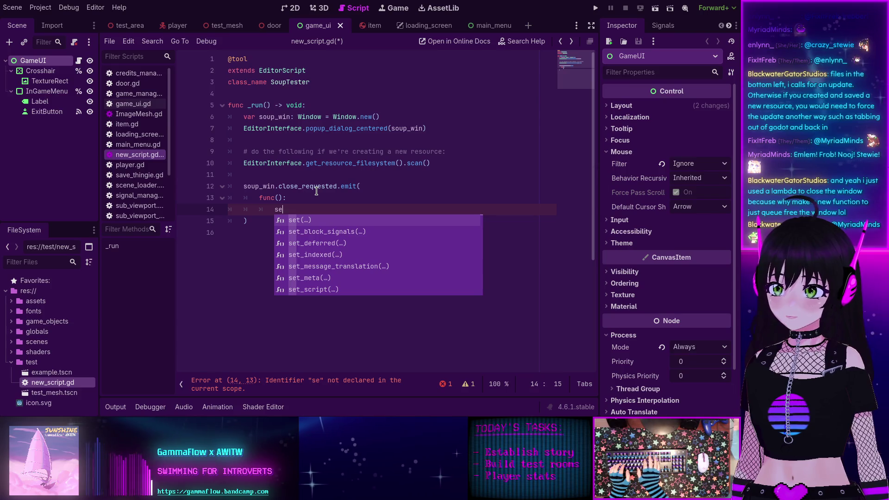
{"action": "type", "text": "lf.qu"}
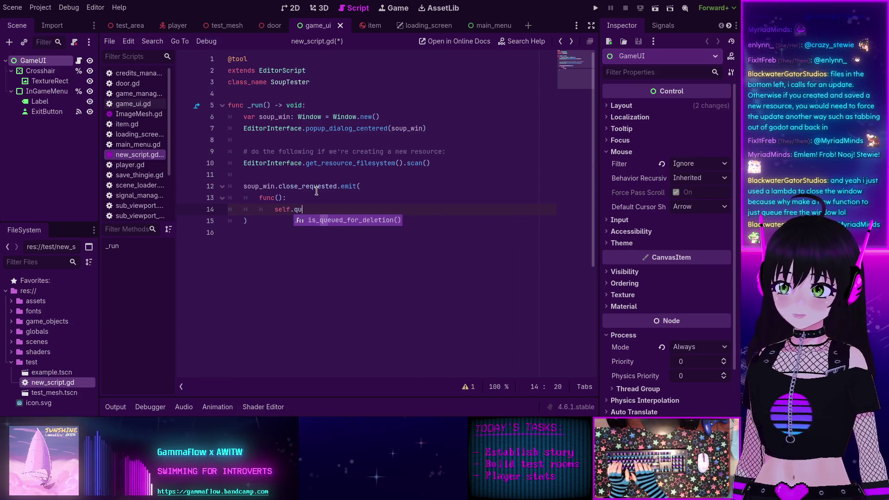
{"action": "key", "text": "BackSpace"}
{"action": "key", "text": "BackSpace"}
{"action": "key", "text": "BackSpace"}
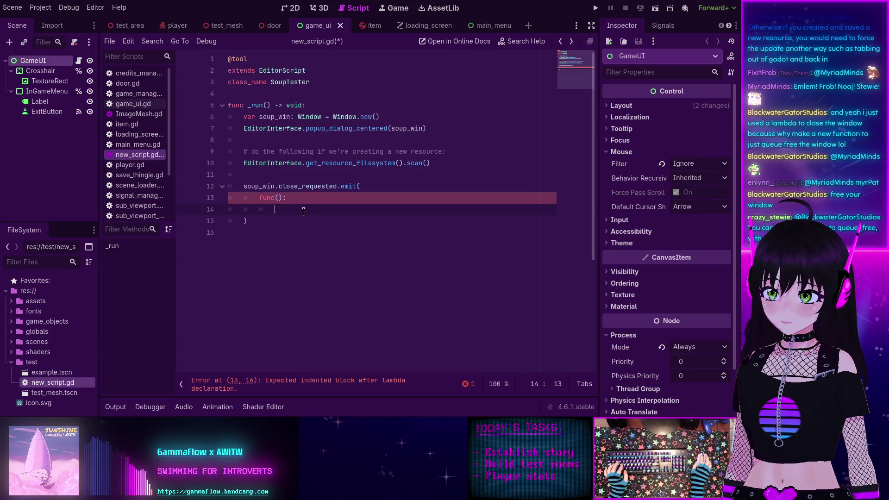
{"action": "type", "text": "soup"}
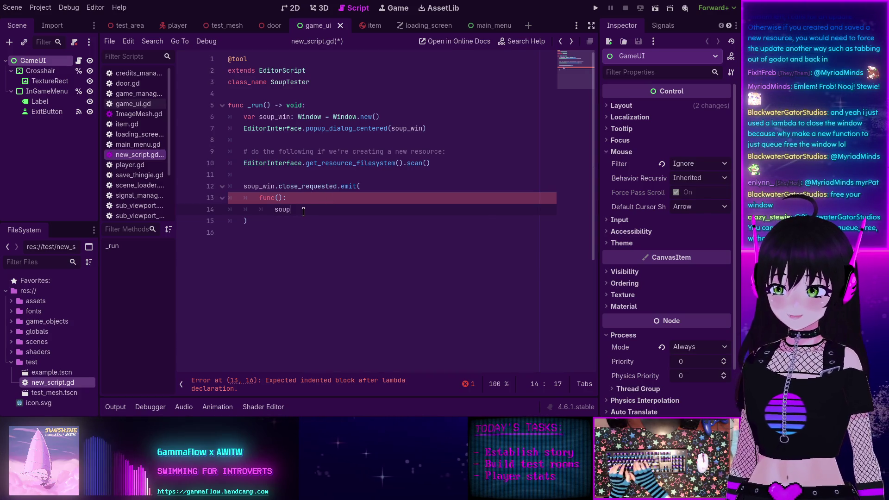
{"action": "type", "text": "_win.q"}
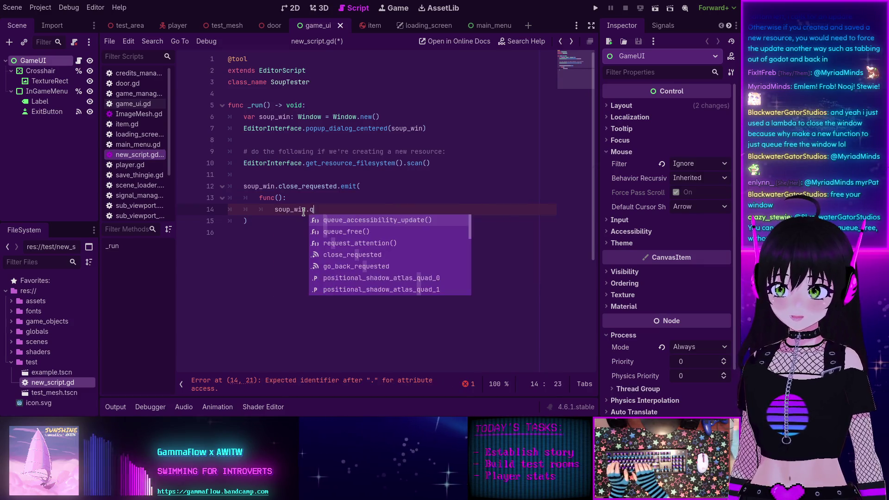
{"action": "key", "text": "Down"}
{"action": "key", "text": "Return"}
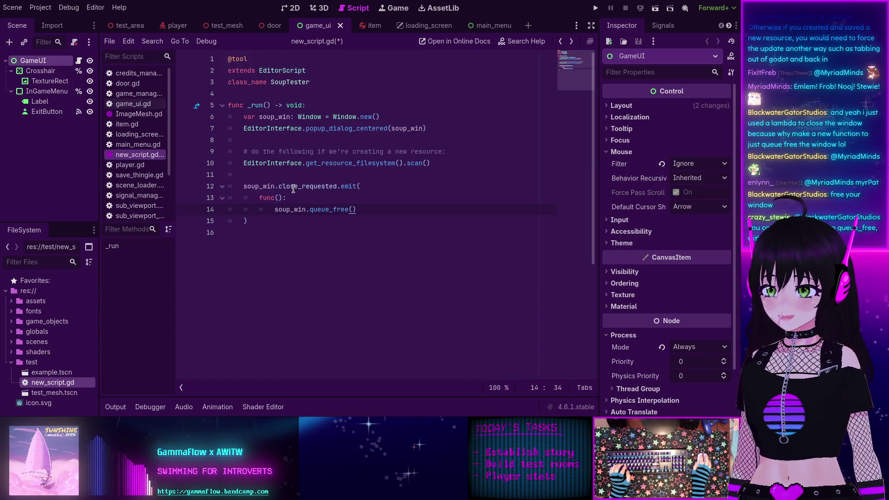
{"action": "mouse_move", "coordinate": [293, 188]}
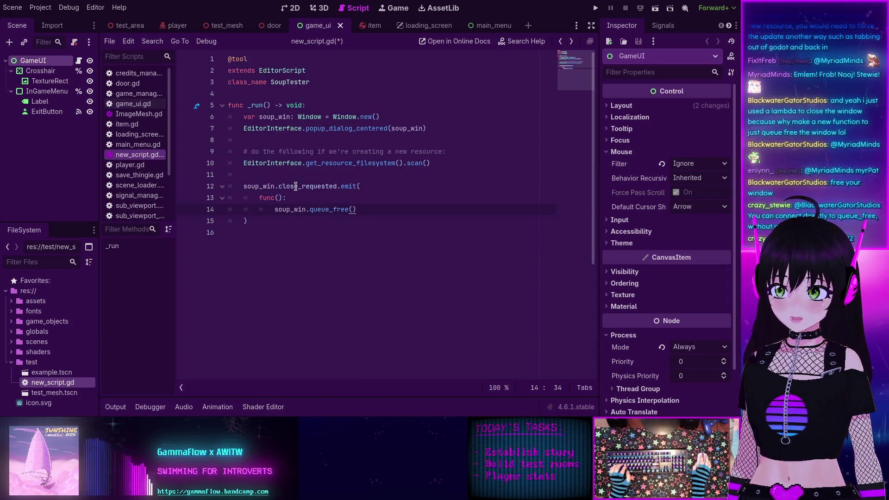
Step: Change emit to connect and pass soup_win.queue_free directly, removing the lambda lines
{"action": "double_click", "coordinate": [350, 186]}
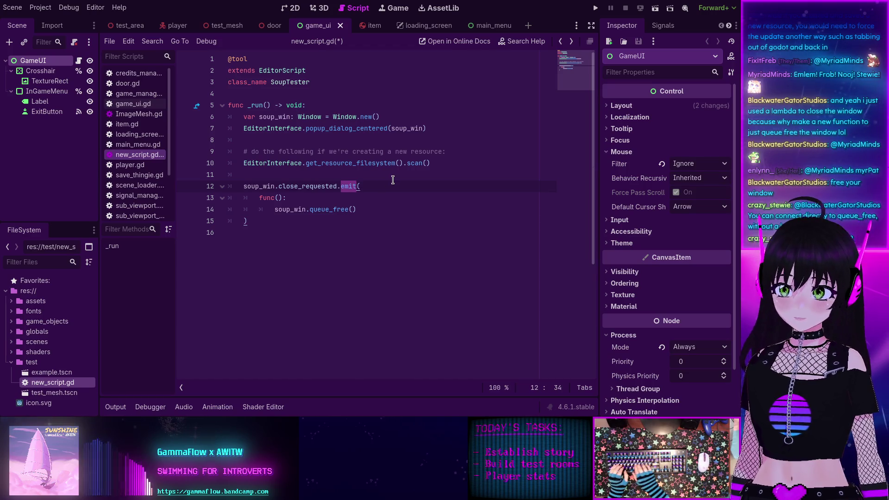
{"action": "type", "text": "connect"}
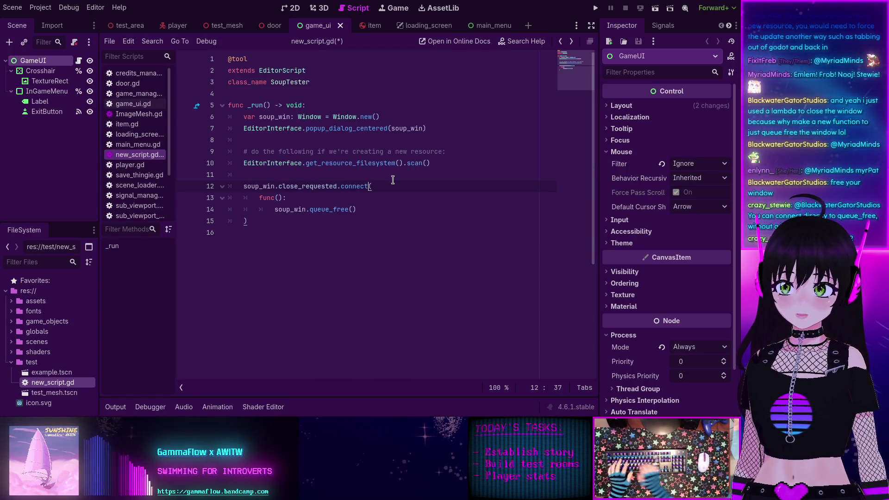
{"action": "left_click_drag", "start_coordinate": [267, 226], "coordinate": [387, 186]}
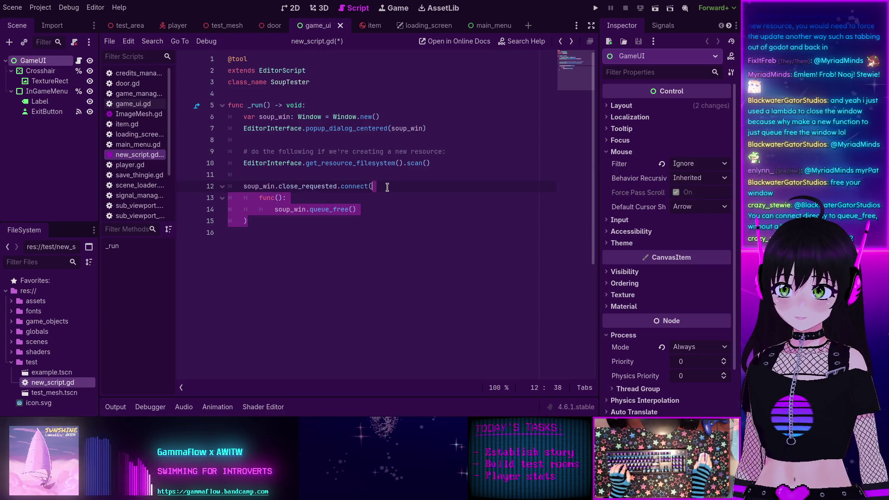
{"action": "key", "text": "BackSpace"}
{"action": "type", "text": "qu"}
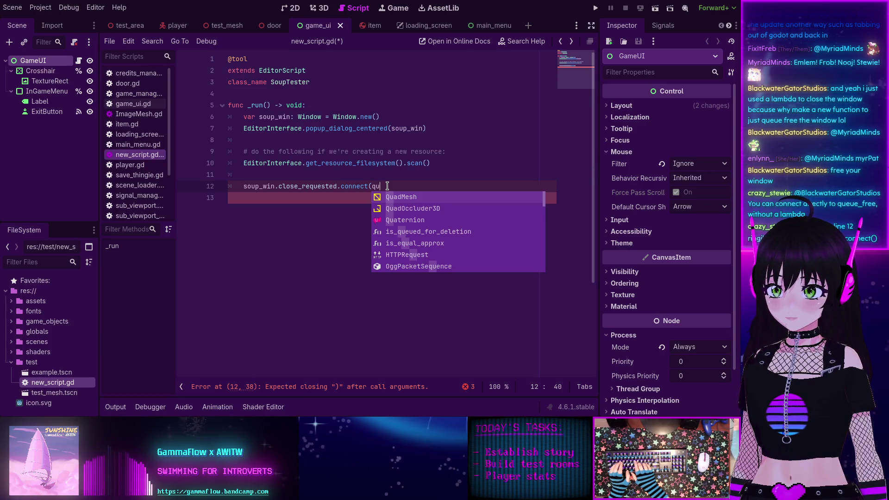
{"action": "type", "text": "eue_free"}
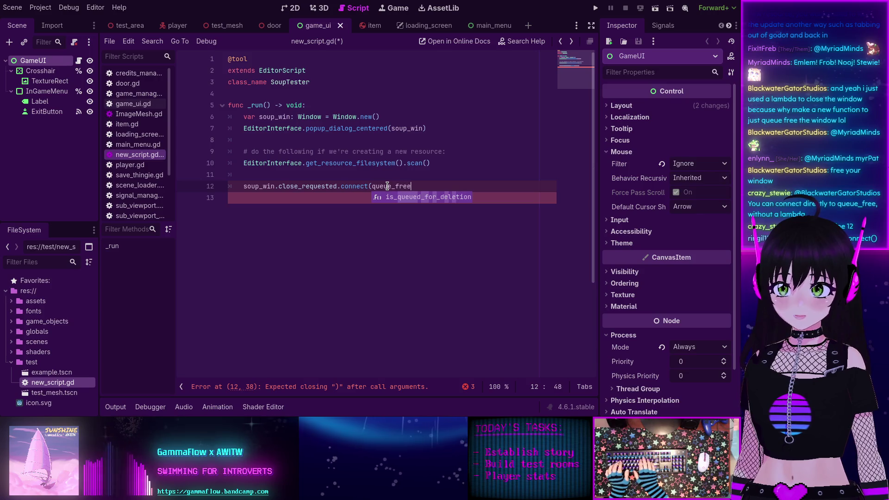
{"action": "type", "text": ")"}
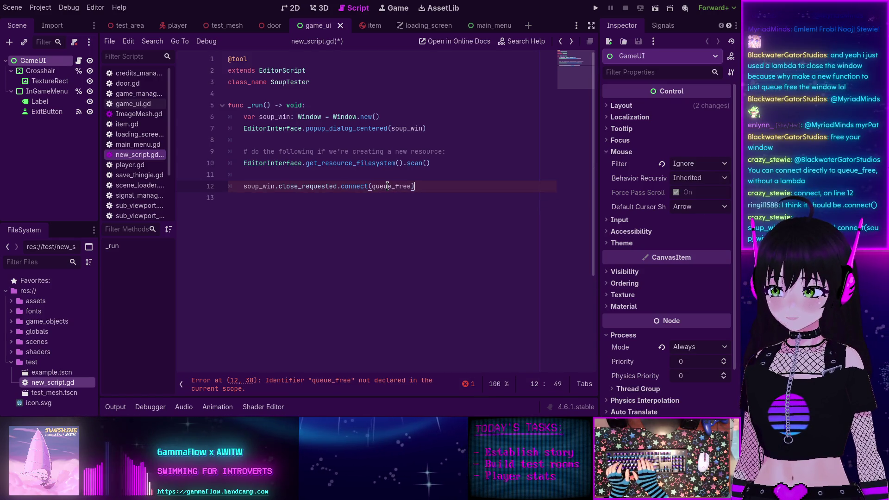
{"action": "key", "text": "BackSpace"}
{"action": "key", "text": "BackSpace"}
{"action": "key", "text": "BackSpace"}
{"action": "key", "text": "BackSpace"}
{"action": "type", "text": "soup_win"}
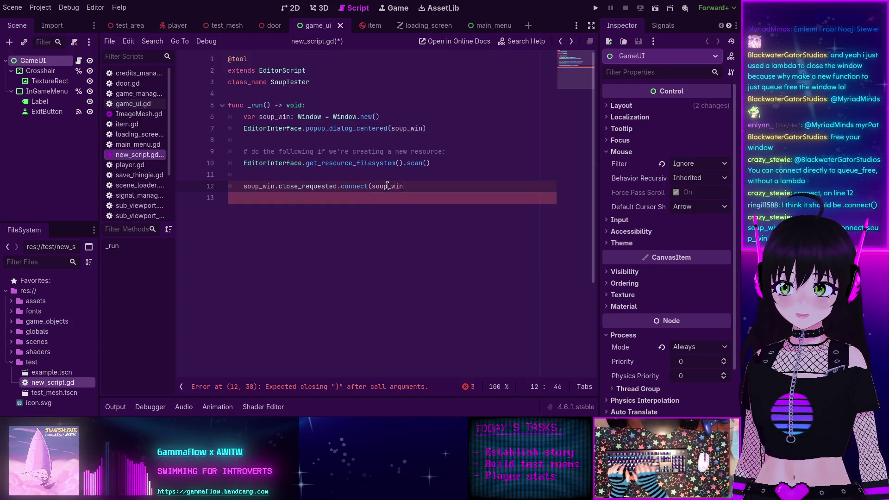
{"action": "type", "text": ".queue_free"}
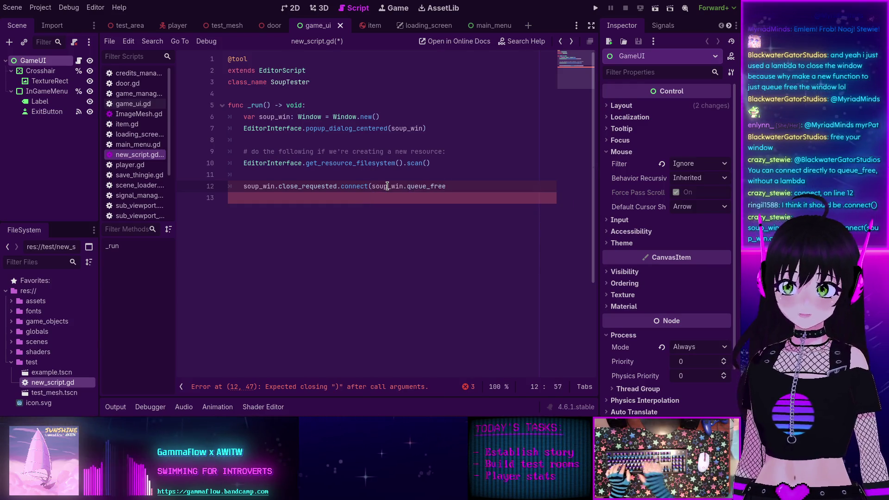
{"action": "type", "text": ")"}
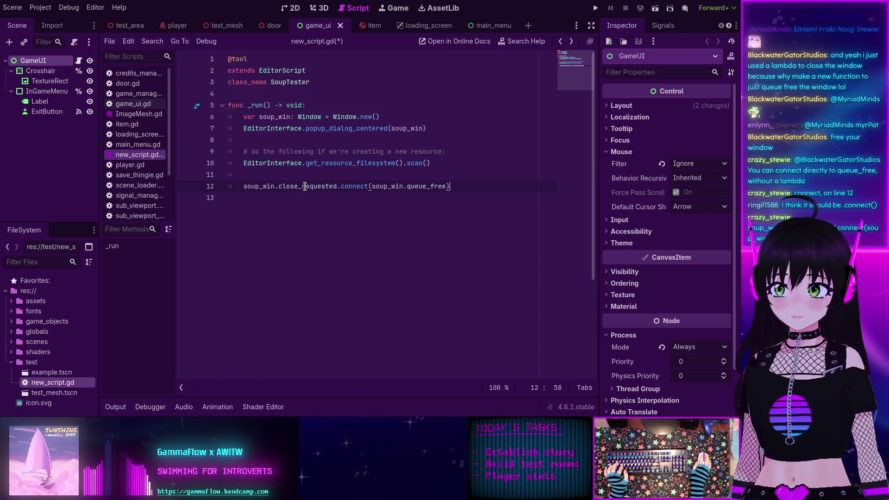
{"action": "mouse_move", "coordinate": [304, 186]}
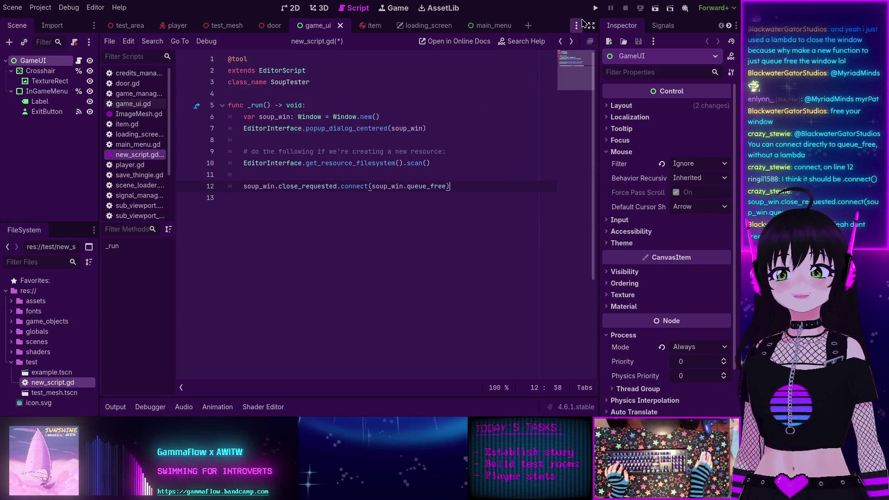
Step: Save the script, then run the project briefly and stop the game
{"action": "key", "text": "ctrl+z"}
{"action": "left_click", "coordinate": [595, 8]}
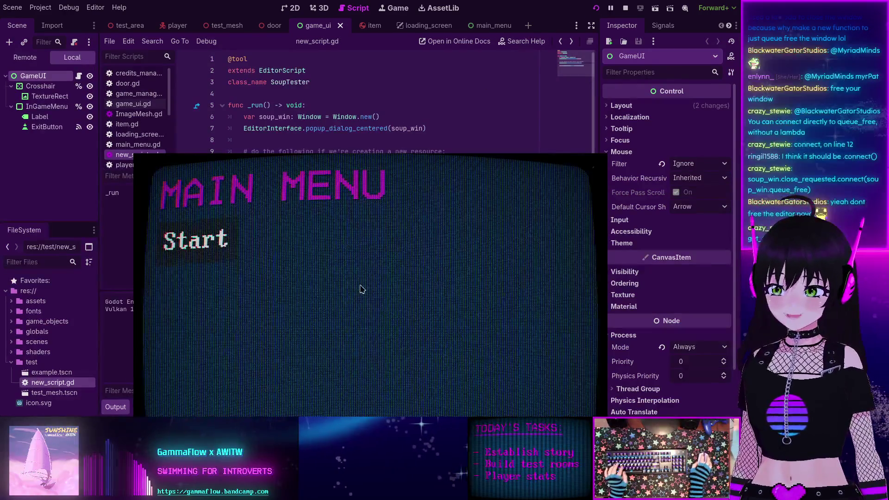
{"action": "key", "text": "F8"}
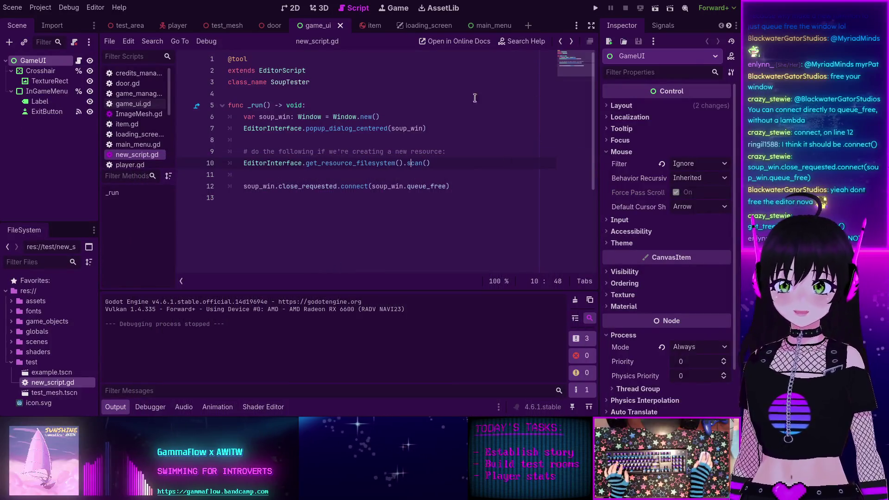
{"action": "left_click", "coordinate": [351, 166]}
{"action": "key", "text": "ctrl+shift+p"}
{"action": "type", "text": "soup"}
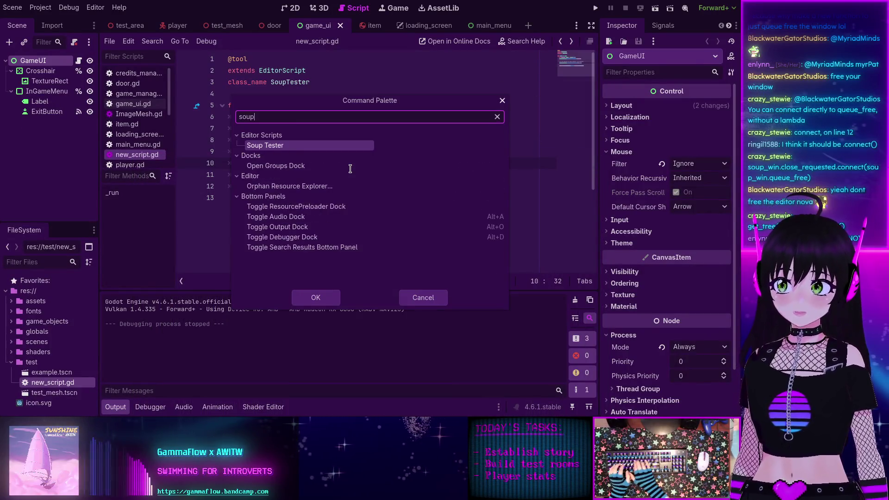
{"action": "key", "text": "Return"}
{"action": "mouse_move", "coordinate": [357, 182]}
{"action": "left_mouse_down"}
{"action": "mouse_move", "coordinate": [312, 184]}
{"action": "mouse_move", "coordinate": [348, 165]}
{"action": "left_mouse_up"}
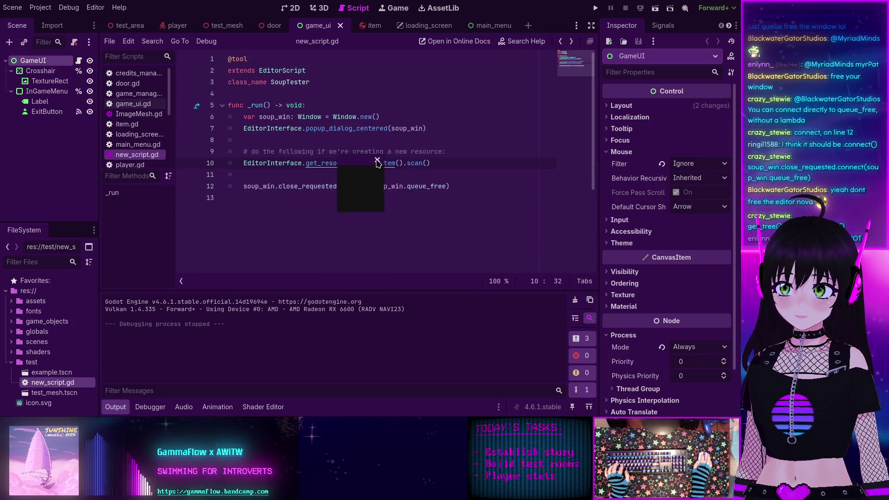
{"action": "left_click", "coordinate": [377, 160]}
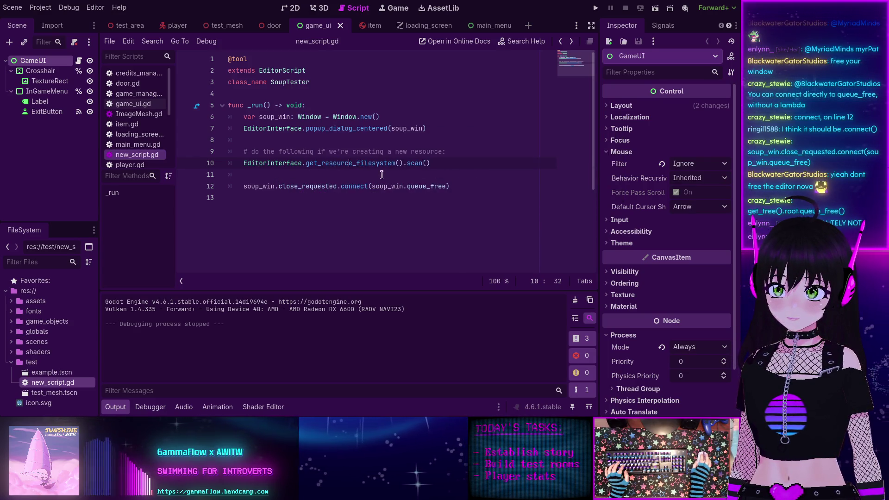
{"action": "left_click", "coordinate": [293, 174]}
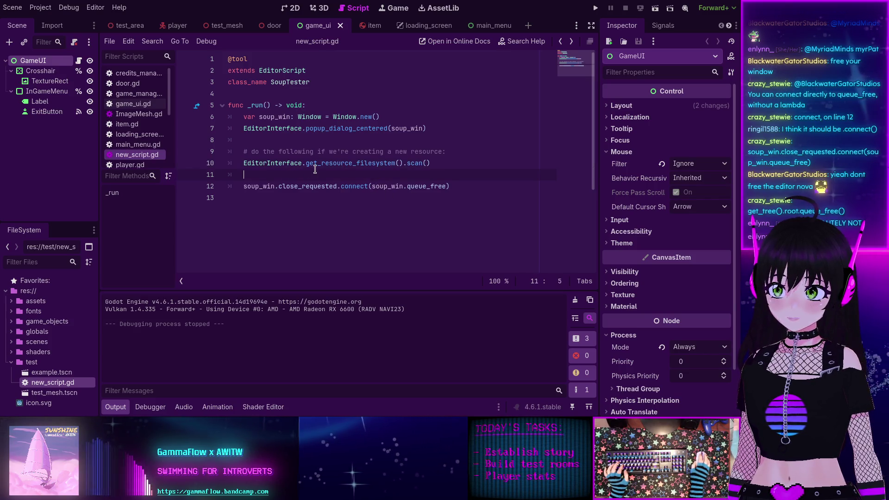
Step: Add the comment '# do this to make sure we can actually close the thingie:' above the connect line
{"action": "key", "text": "Return"}
{"action": "type", "text": "#"}
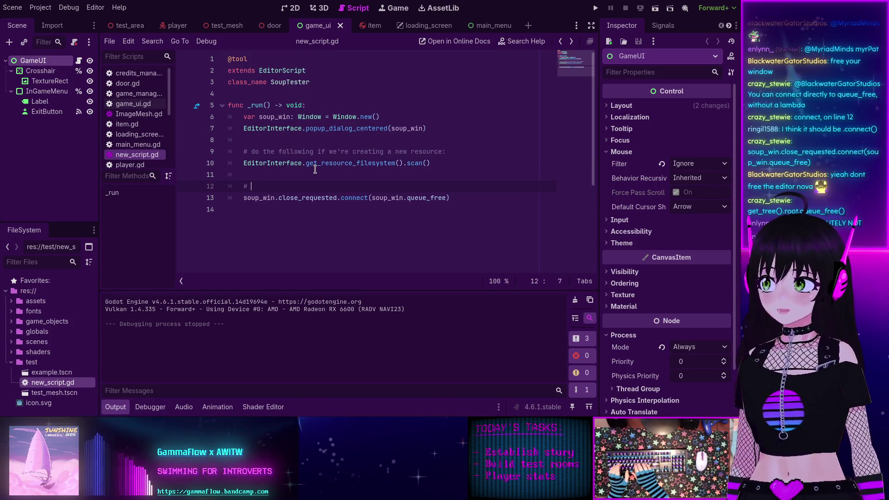
{"action": "type", "text": " do this to"}
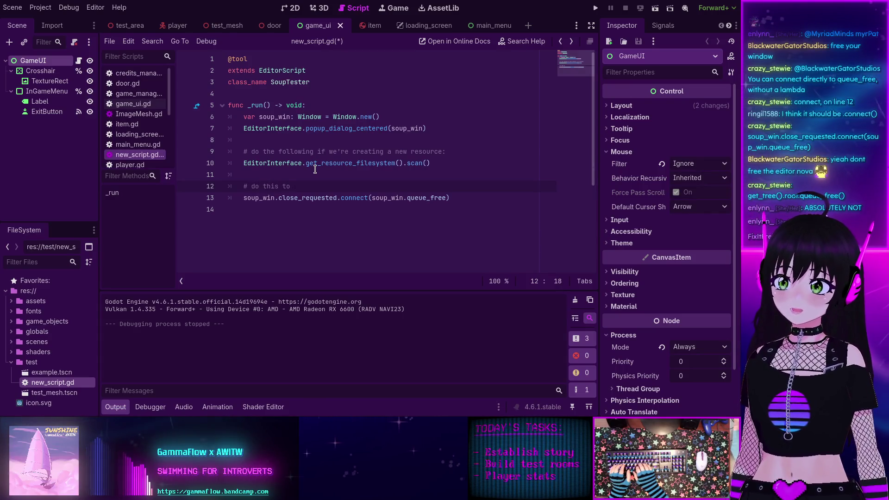
{"action": "type", "text": " make sure we can "}
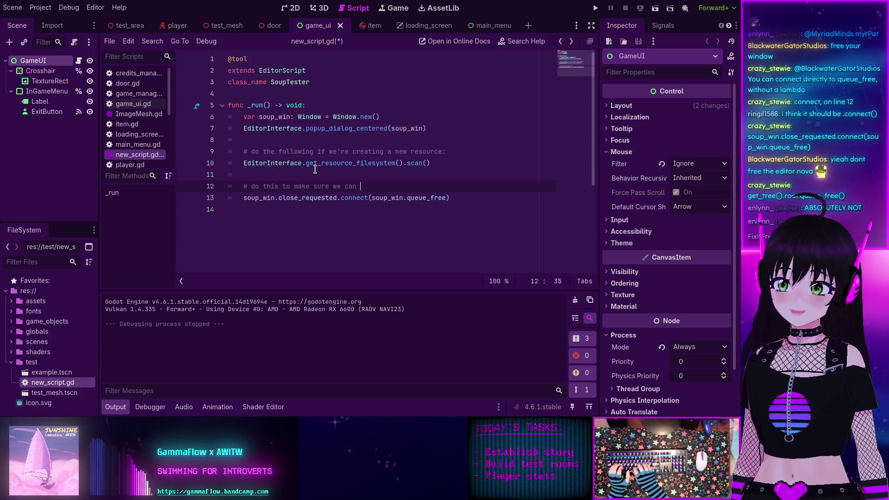
{"action": "type", "text": "actually close"}
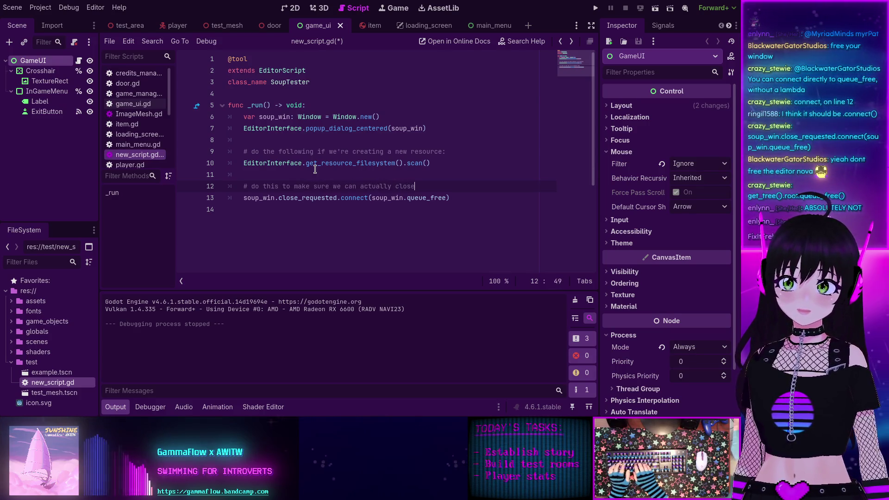
{"action": "type", "text": " the thingie:"}
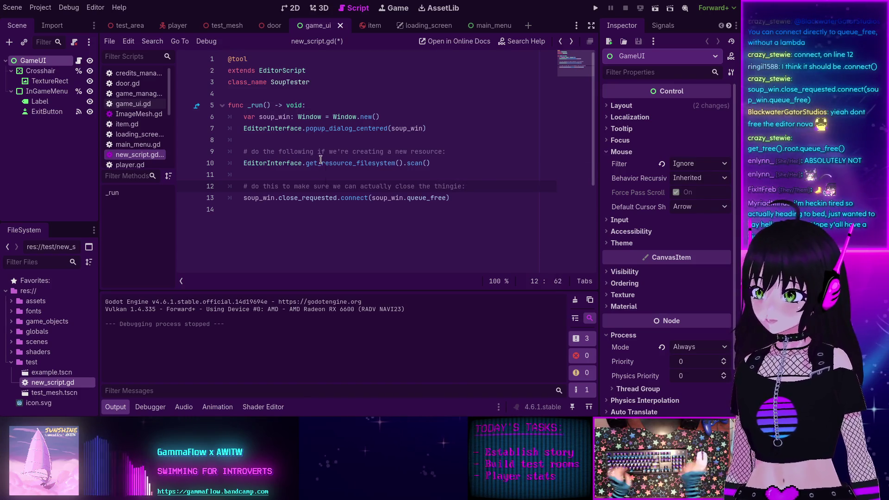
{"action": "mouse_move", "coordinate": [320, 159]}
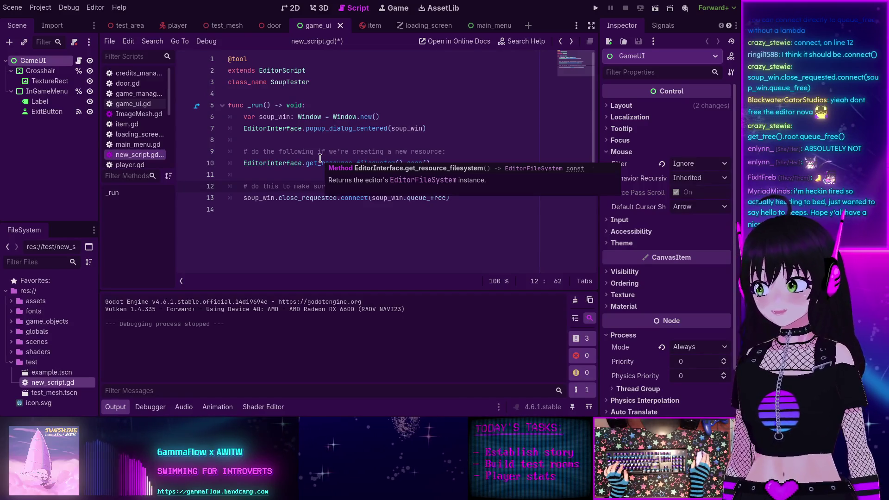
{"action": "left_click", "coordinate": [458, 198]}
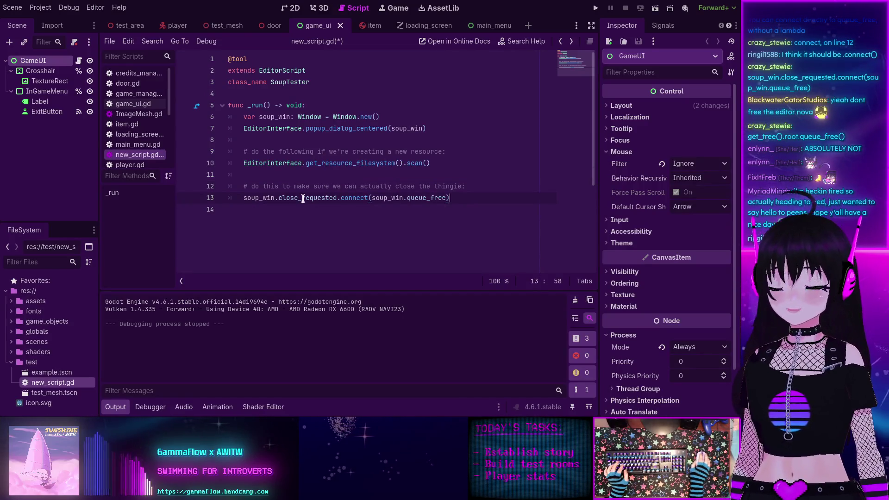
{"action": "left_click", "coordinate": [284, 214]}
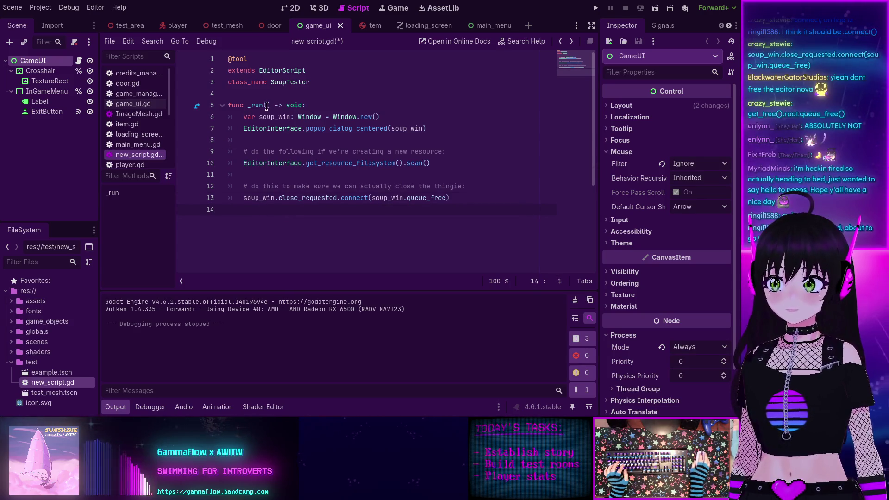
Step: Save new_script.gd and switch the script editor to game_ui.gd
{"action": "key", "text": "ctrl+s"}
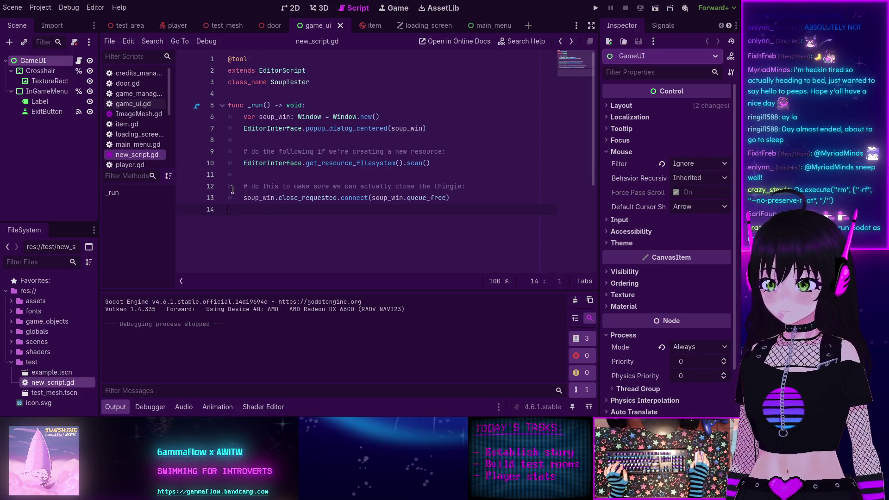
{"action": "mouse_move", "coordinate": [237, 193]}
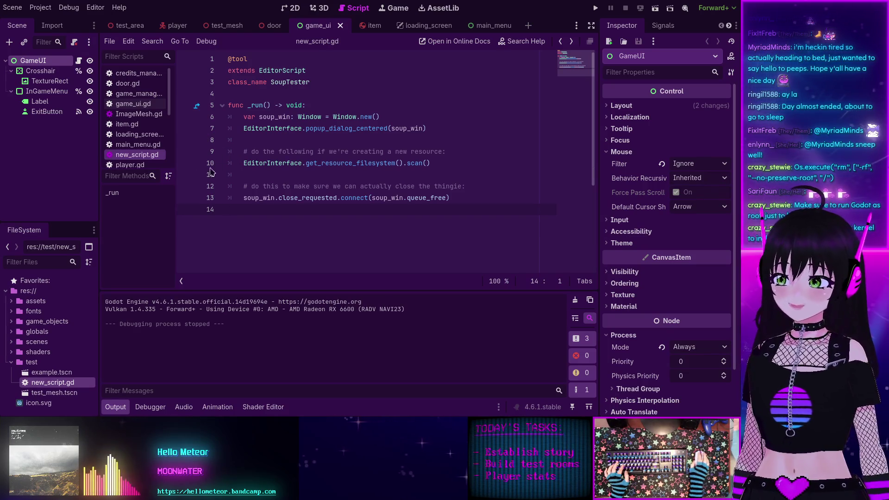
{"action": "left_click", "coordinate": [133, 104]}
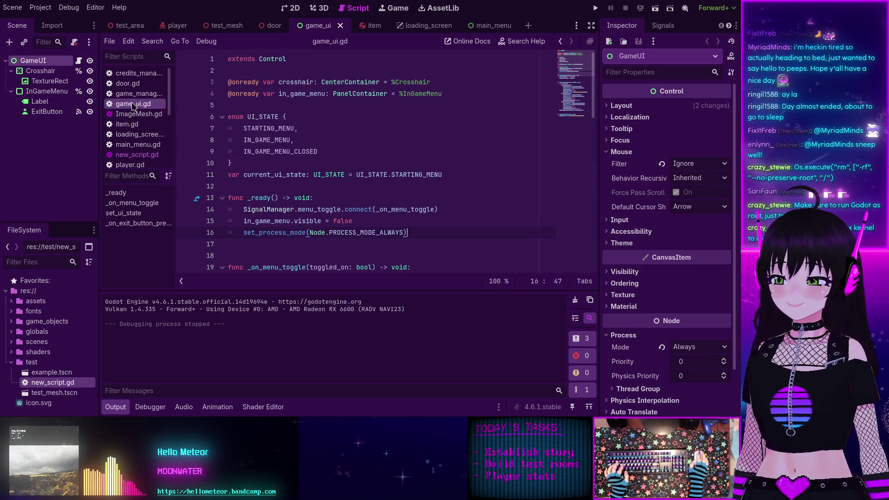
Step: Collapse the Output panel and reopen new_script.gd from the FileSystem dock, cursor on line 8
{"action": "left_click", "coordinate": [116, 409]}
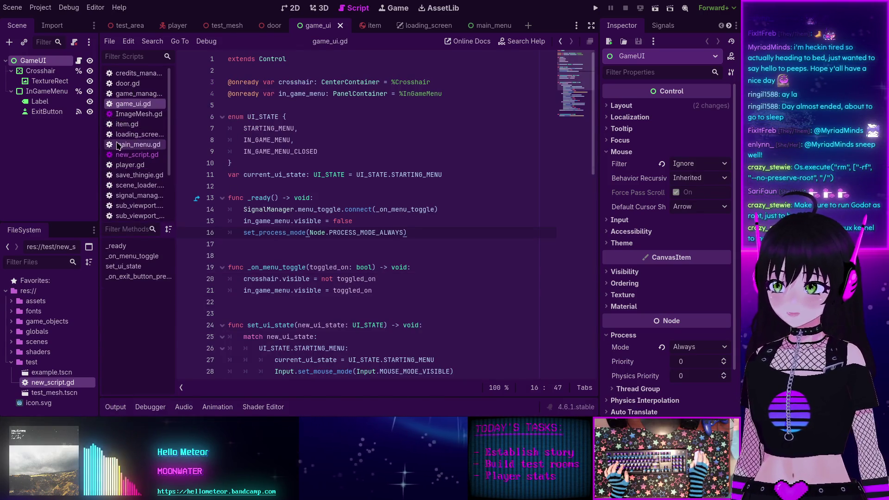
{"action": "scroll", "coordinate": [127, 159], "scroll_direction": "down", "scroll_amount": 3}
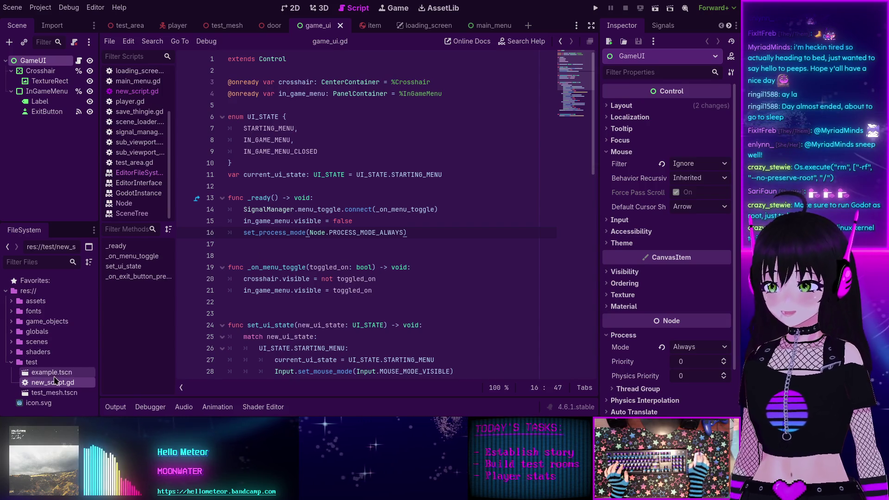
{"action": "double_click", "coordinate": [45, 384]}
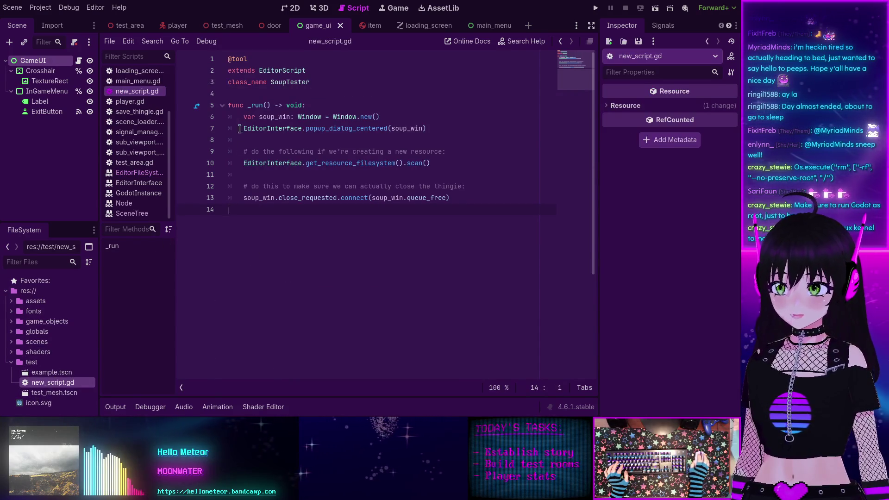
{"action": "left_click", "coordinate": [319, 140]}
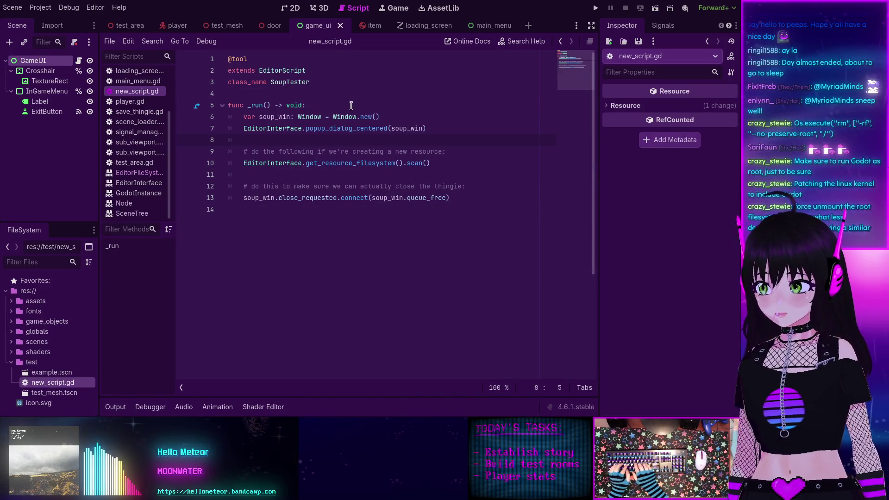
Step: Insert blank lines after the popup_dialog_centered call and move up to the new line 9
{"action": "key", "text": "Return"}
{"action": "key", "text": "Return"}
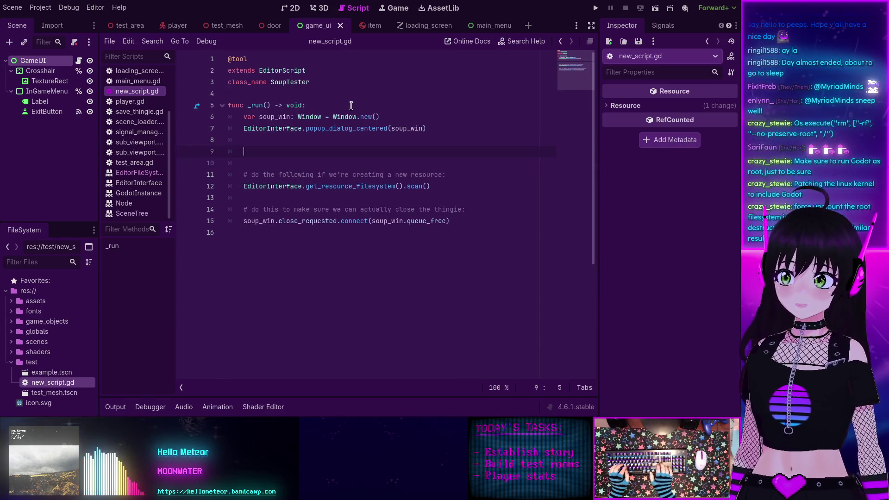
{"action": "key", "text": "Up"}
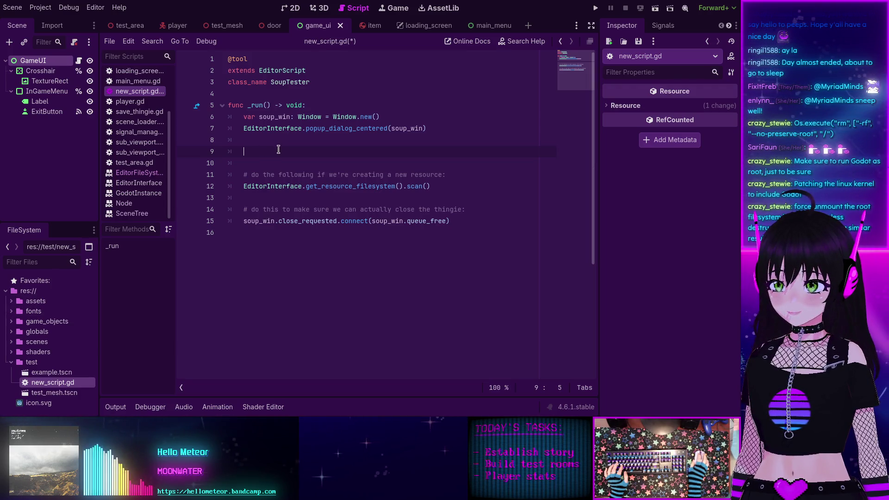
{"action": "left_click", "coordinate": [385, 117]}
{"action": "key", "text": "ctrl+shift+p"}
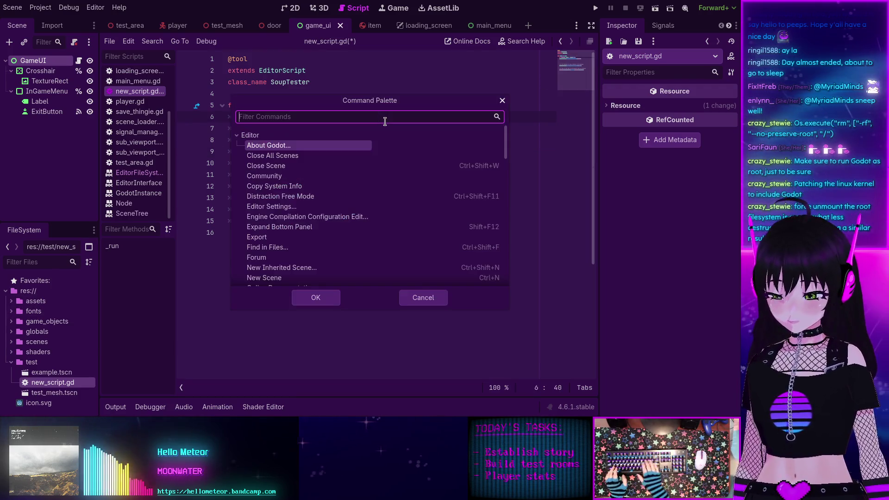
{"action": "key", "text": "Escape"}
{"action": "key", "text": "ctrl+shift+x"}
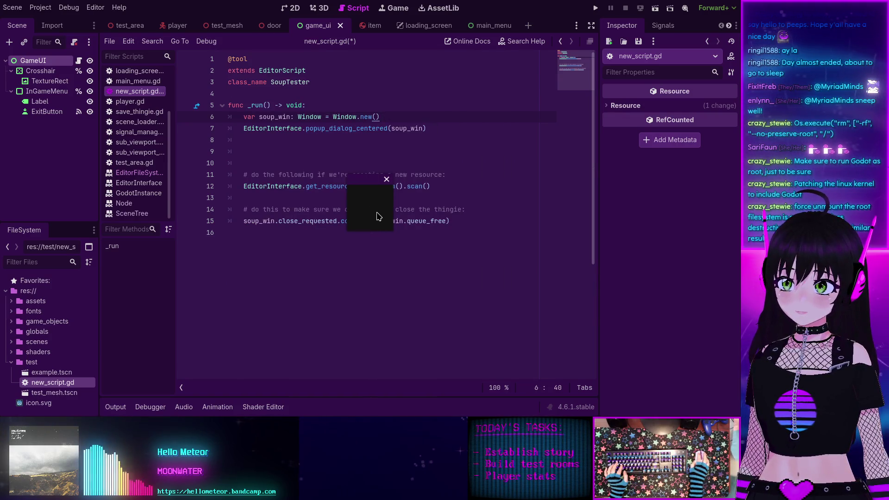
{"action": "mouse_move", "coordinate": [361, 186]}
{"action": "left_mouse_down"}
{"action": "mouse_move", "coordinate": [310, 184]}
{"action": "mouse_move", "coordinate": [317, 194]}
{"action": "left_mouse_up"}
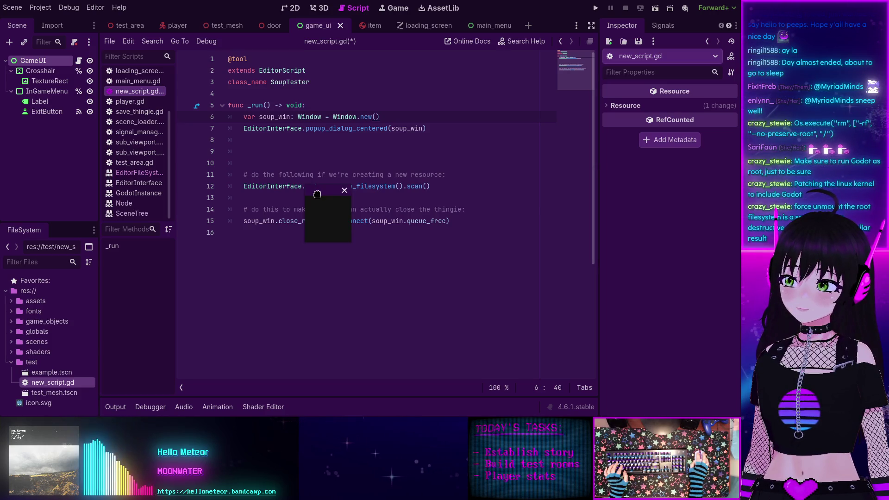
{"action": "mouse_move", "coordinate": [318, 193]}
{"action": "left_mouse_down"}
{"action": "mouse_move", "coordinate": [309, 175]}
{"action": "mouse_move", "coordinate": [295, 186]}
{"action": "left_mouse_up"}
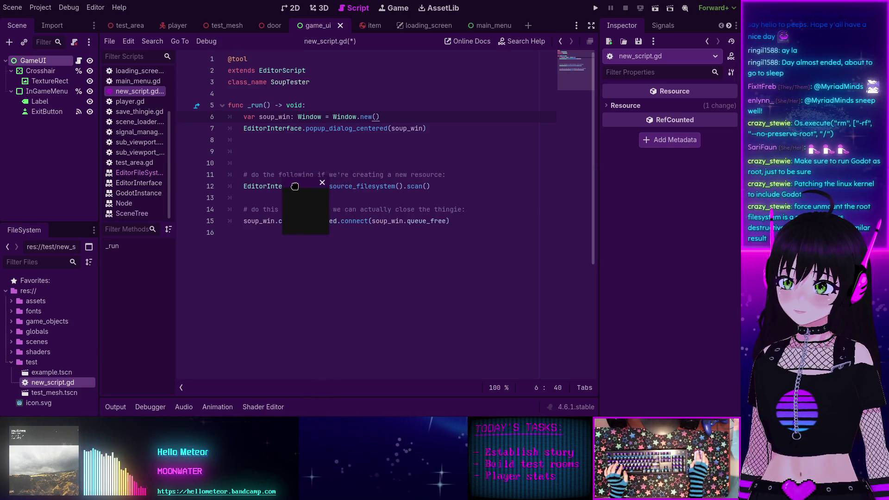
{"action": "left_click", "coordinate": [322, 183]}
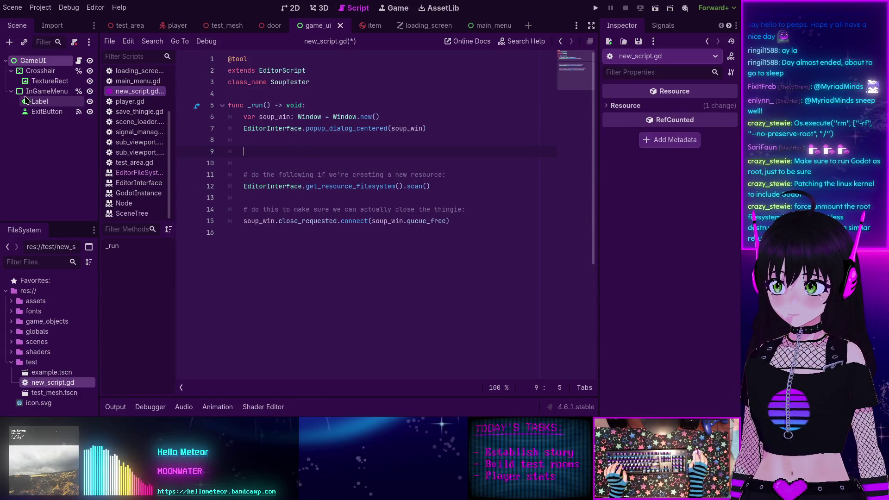
{"action": "left_click", "coordinate": [51, 91]}
{"action": "key", "text": "ctrl+a"}
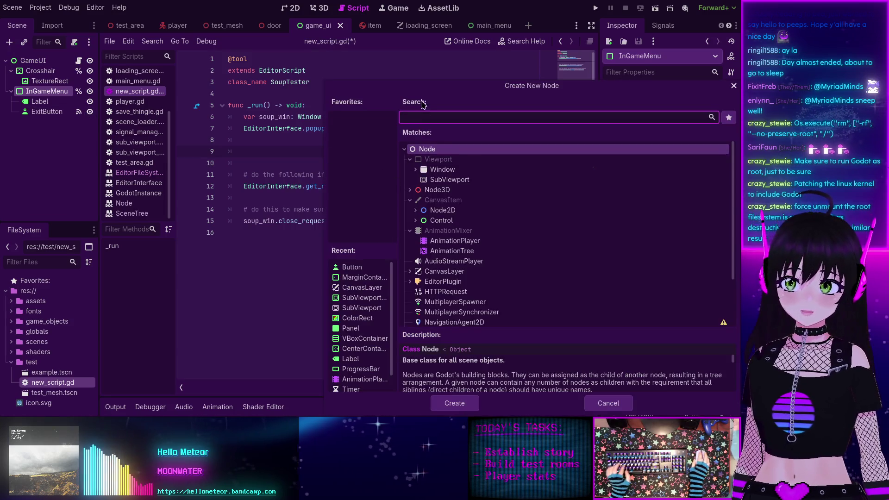
{"action": "left_click", "coordinate": [212, 186]}
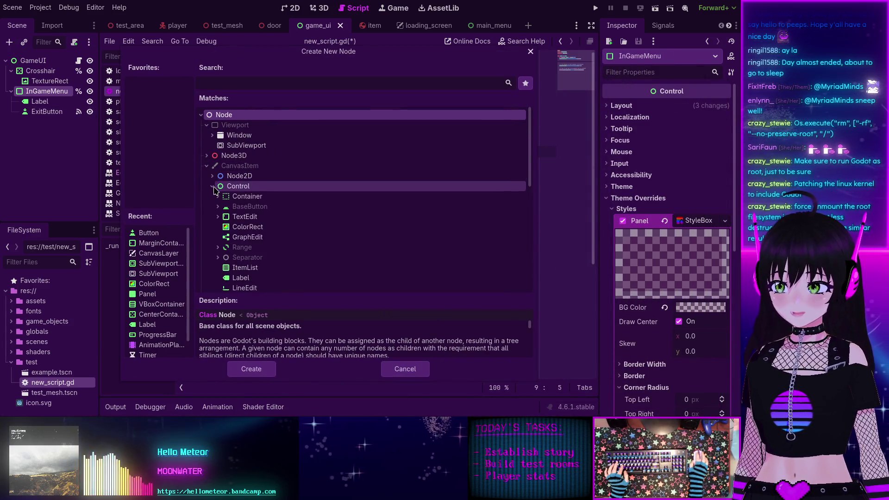
{"action": "scroll", "coordinate": [217, 187], "scroll_direction": "down", "scroll_amount": 2}
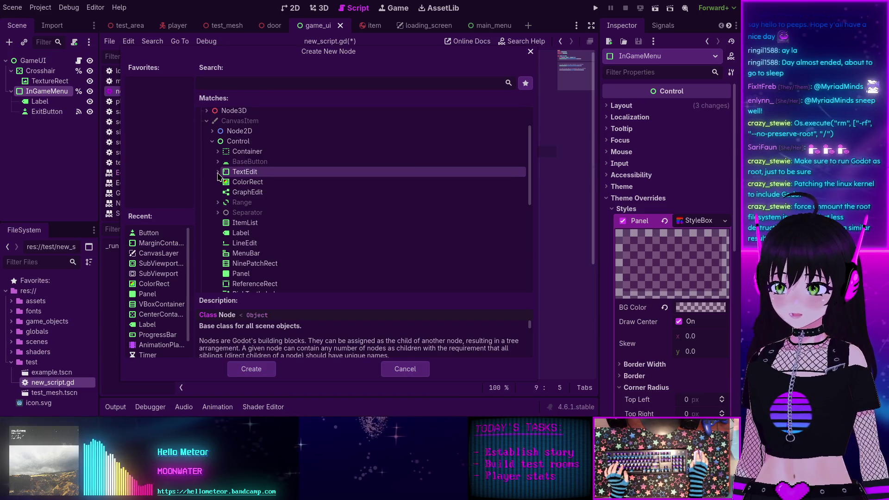
{"action": "scroll", "coordinate": [218, 175], "scroll_direction": "down", "scroll_amount": 2}
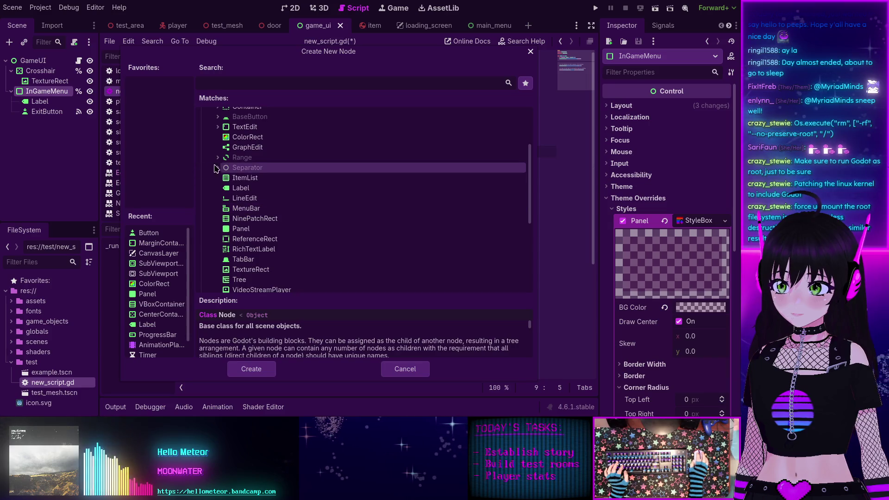
{"action": "scroll", "coordinate": [215, 160], "scroll_direction": "up", "scroll_amount": 2}
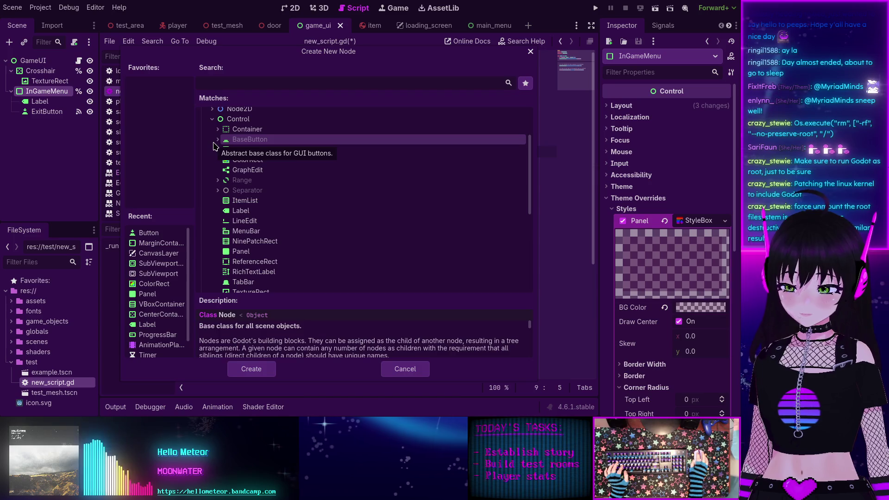
{"action": "left_click", "coordinate": [218, 139]}
{"action": "left_click", "coordinate": [223, 150]}
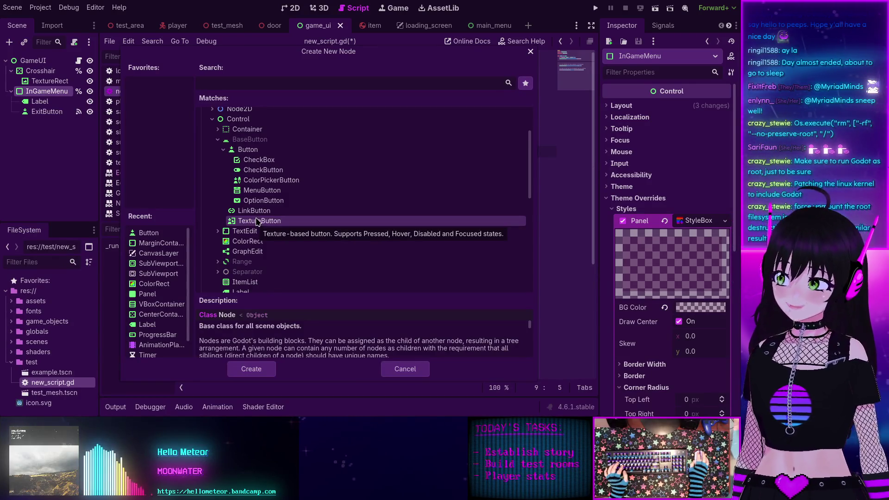
{"action": "left_click", "coordinate": [224, 151]}
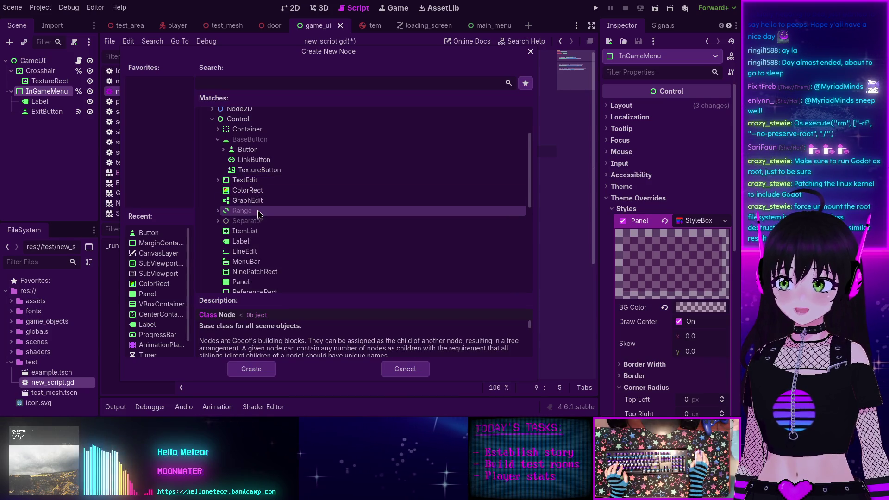
{"action": "left_click", "coordinate": [217, 211]}
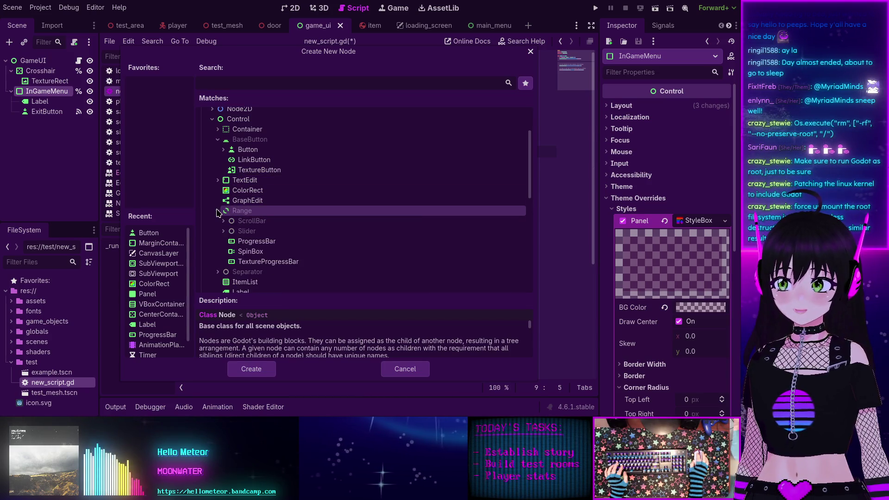
{"action": "left_click", "coordinate": [248, 201]}
{"action": "left_click", "coordinate": [217, 210]}
{"action": "left_click", "coordinate": [217, 221]}
{"action": "left_click", "coordinate": [217, 221]}
{"action": "scroll", "coordinate": [259, 220], "scroll_direction": "down", "scroll_amount": 1}
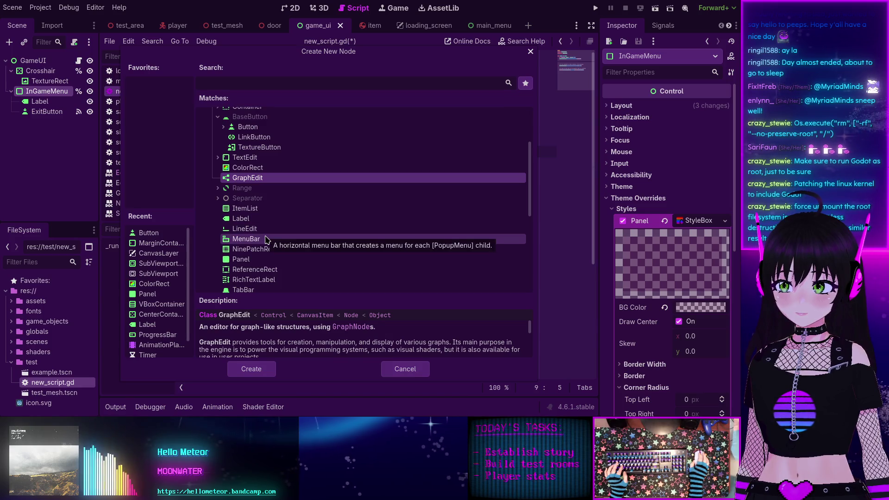
{"action": "scroll", "coordinate": [265, 242], "scroll_direction": "down", "scroll_amount": 1}
{"action": "scroll", "coordinate": [284, 254], "scroll_direction": "down", "scroll_amount": 1}
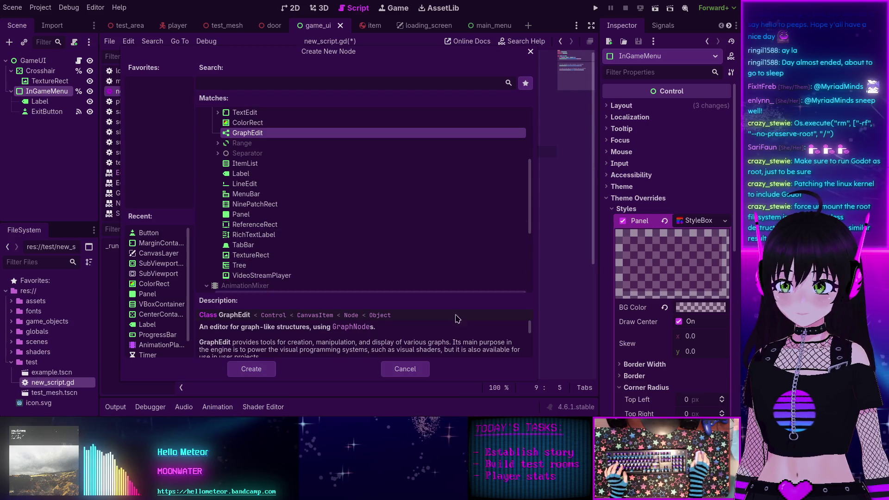
{"action": "left_click", "coordinate": [402, 371]}
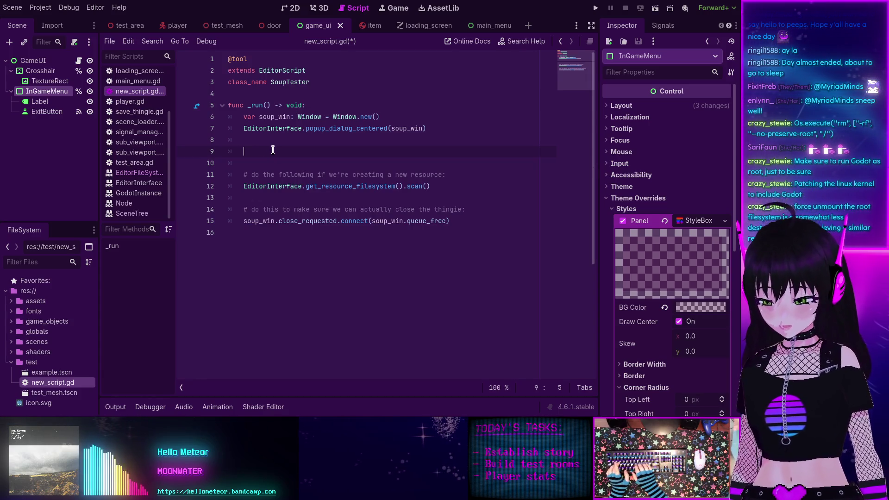
{"action": "left_click", "coordinate": [258, 130], "text": "ctrl"}
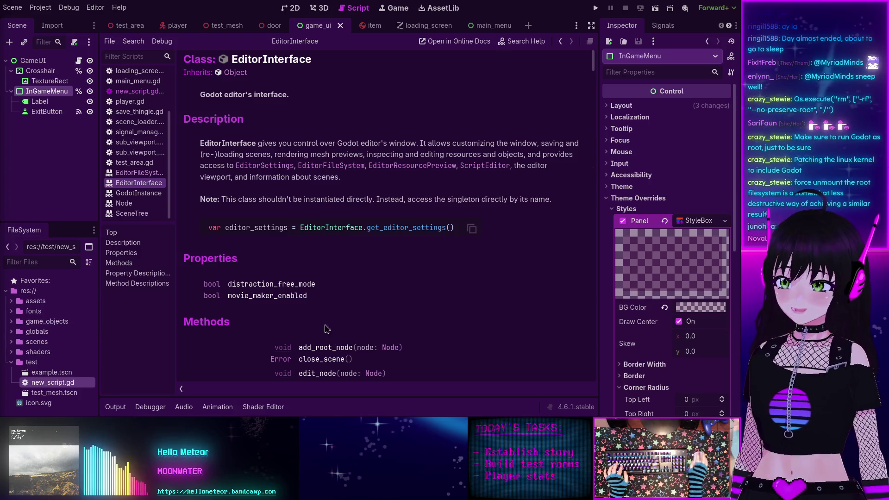
Step: Read through the EditorInterface method reference, then return to new_script.gd from the script list
{"action": "scroll", "coordinate": [288, 264], "scroll_direction": "down", "scroll_amount": 5}
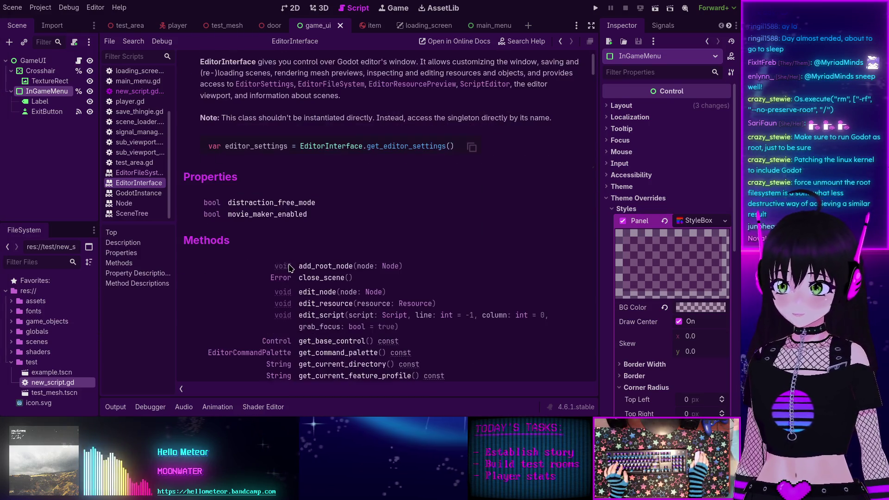
{"action": "scroll", "coordinate": [281, 251], "scroll_direction": "down", "scroll_amount": 4}
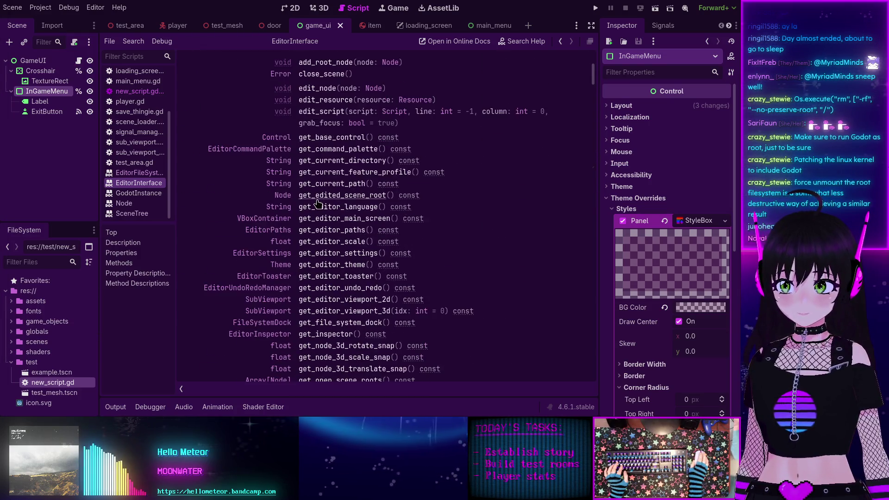
{"action": "scroll", "coordinate": [317, 204], "scroll_direction": "down", "scroll_amount": 3}
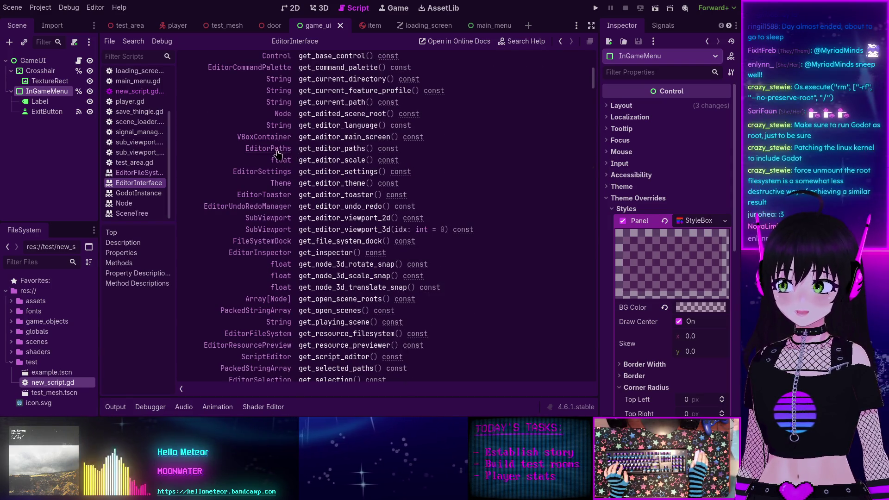
{"action": "scroll", "coordinate": [286, 166], "scroll_direction": "down", "scroll_amount": 3}
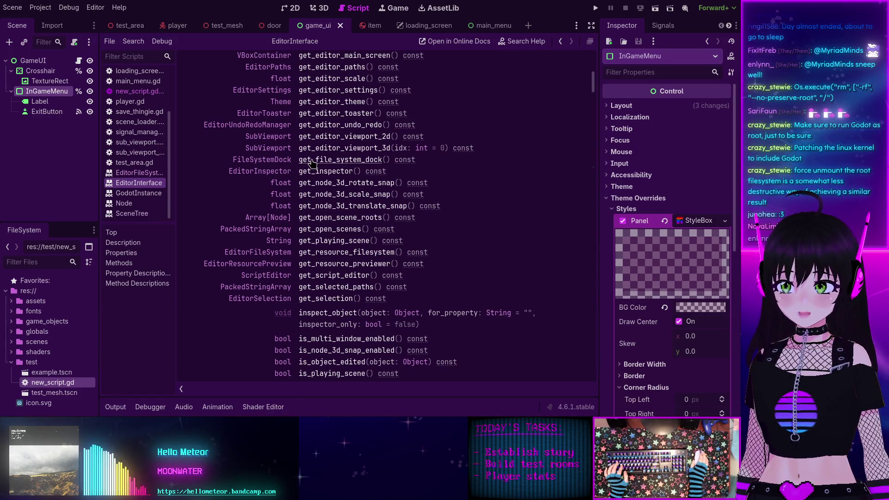
{"action": "scroll", "coordinate": [311, 163], "scroll_direction": "down", "scroll_amount": 10}
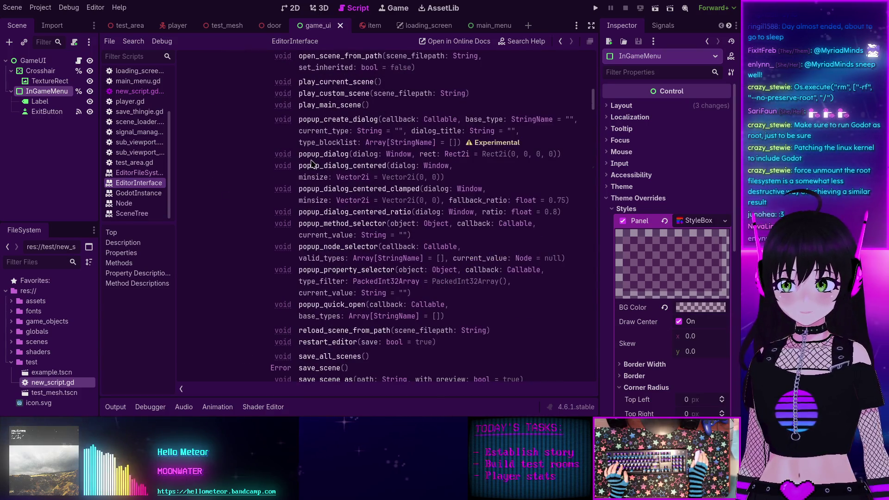
{"action": "scroll", "coordinate": [311, 163], "scroll_direction": "down", "scroll_amount": 5}
{"action": "scroll", "coordinate": [312, 163], "scroll_direction": "down", "scroll_amount": 2}
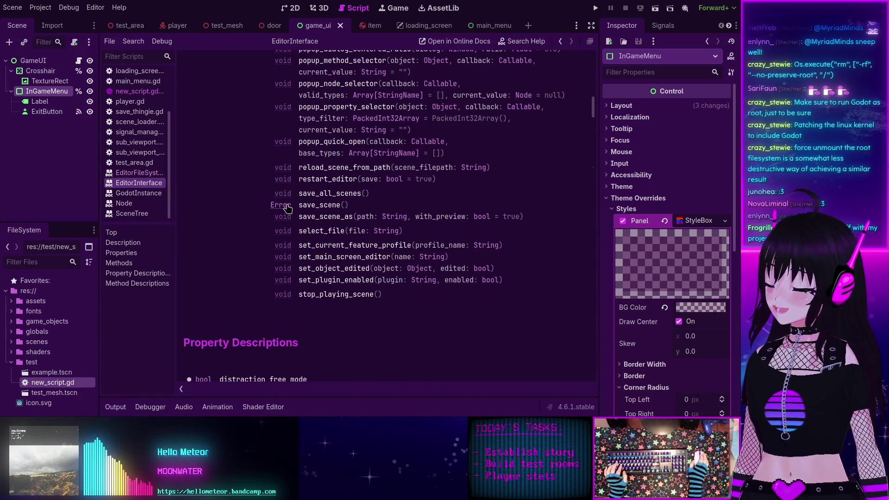
{"action": "scroll", "coordinate": [298, 204], "scroll_direction": "up", "scroll_amount": 15}
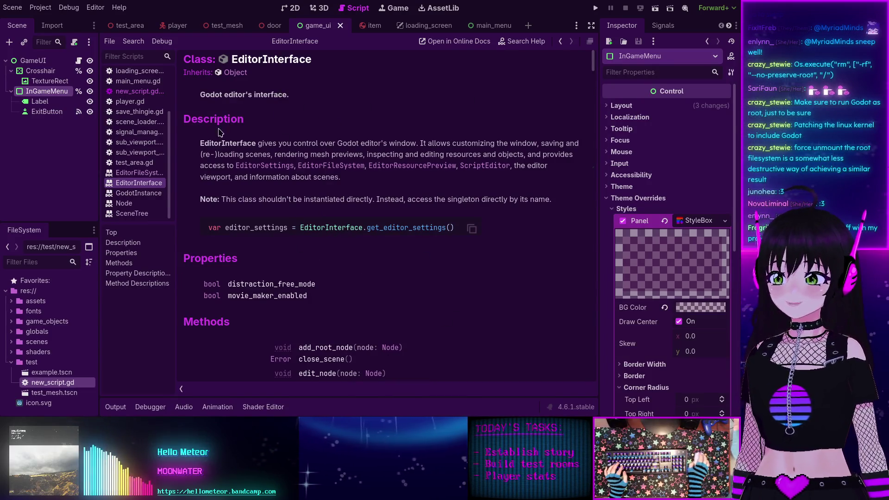
{"action": "left_click", "coordinate": [139, 91]}
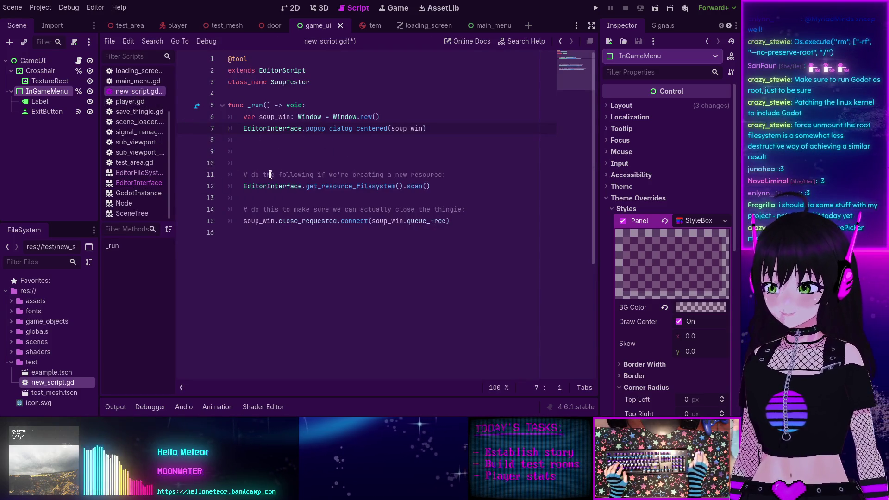
Step: Insert EditorResourcePicker on blank line 9 and look up its class reference
{"action": "left_click", "coordinate": [274, 152]}
{"action": "type", "text": "Edi"}
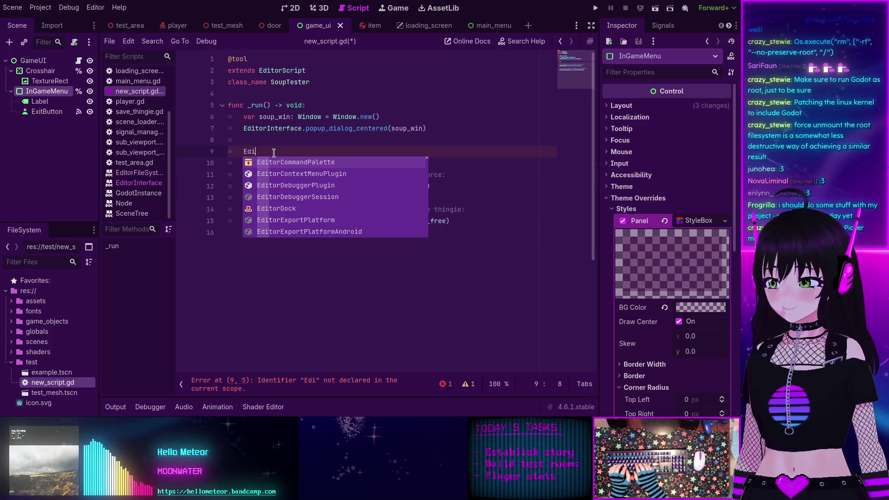
{"action": "type", "text": "torRes"}
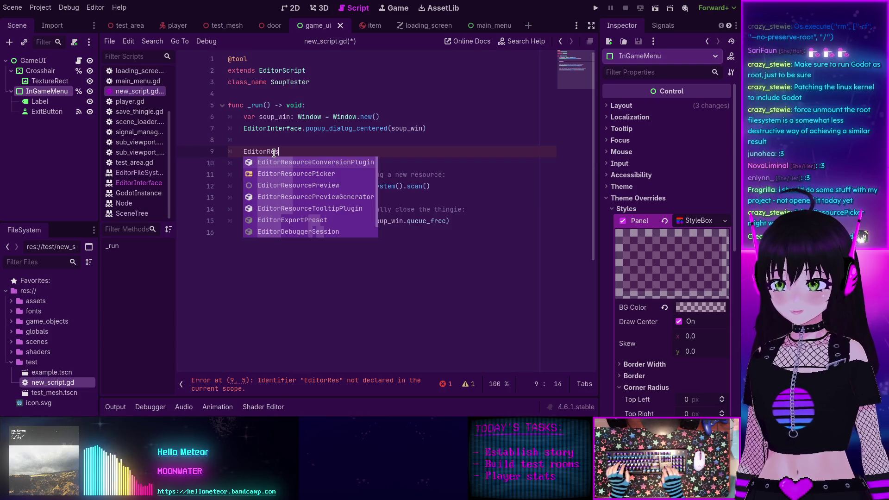
{"action": "key", "text": "Down"}
{"action": "key", "text": "Return"}
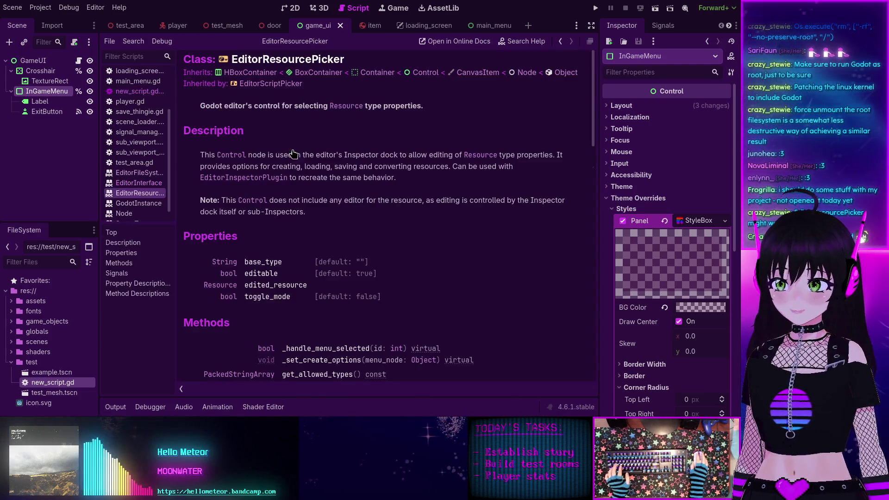
{"action": "left_click", "coordinate": [298, 152], "text": "ctrl"}
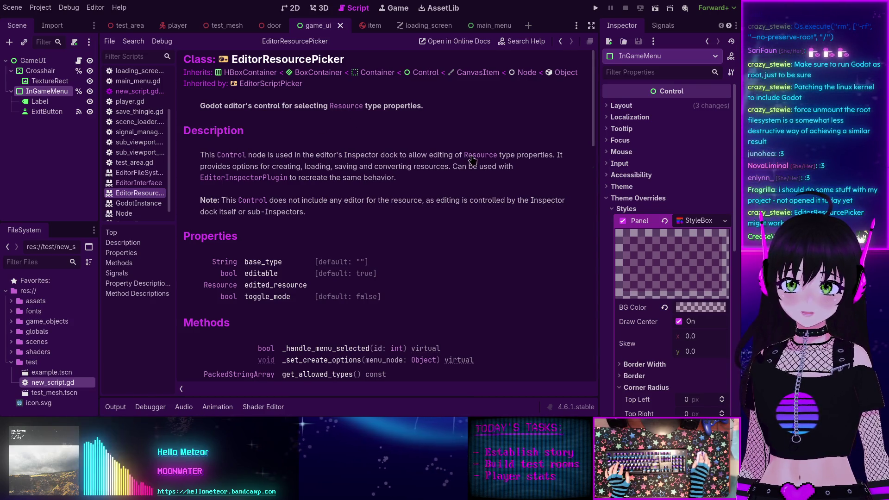
{"action": "key", "text": "alt+Left"}
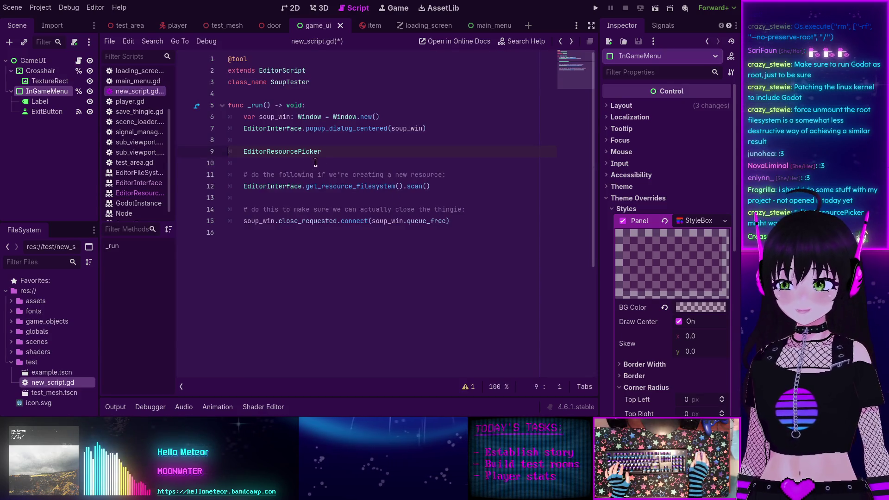
Step: Complete line 9 as 'var pickma: EditorResourcePicker = EditorResourcePicker.new()'
{"action": "left_click", "coordinate": [242, 151]}
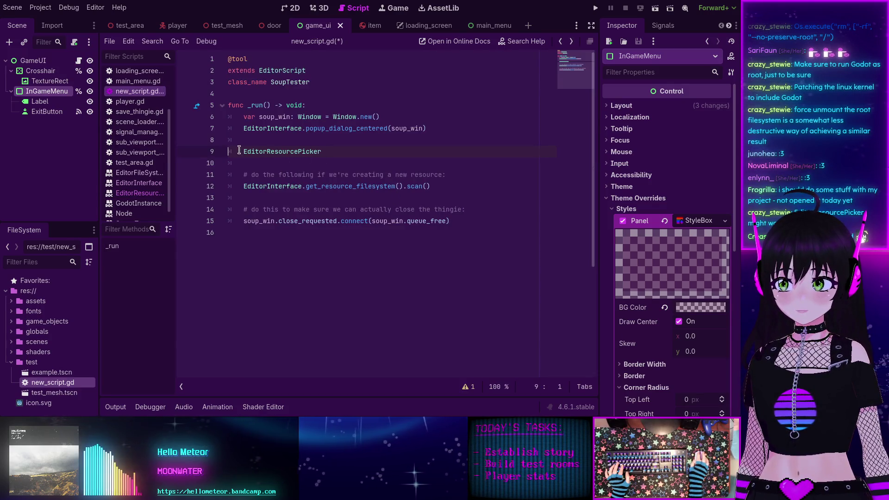
{"action": "type", "text": "var "}
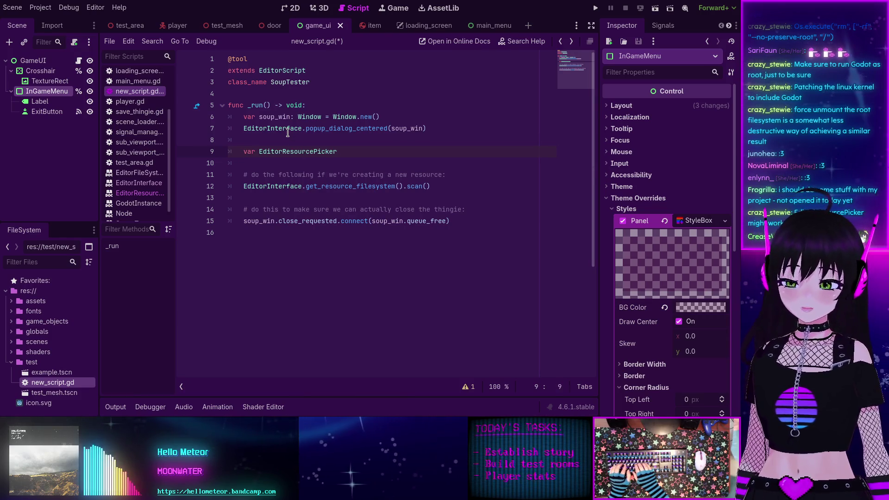
{"action": "type", "text": "pickma"}
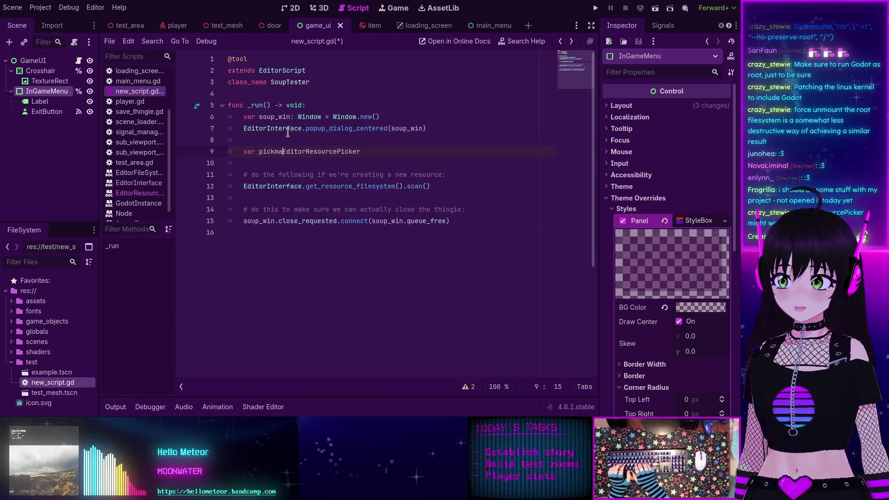
{"action": "type", "text": ":"}
{"action": "key", "text": "End"}
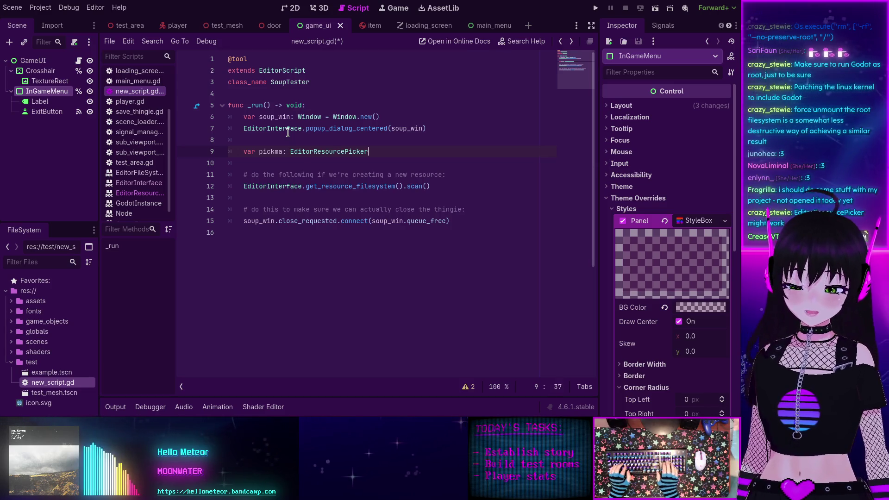
{"action": "type", "text": "="}
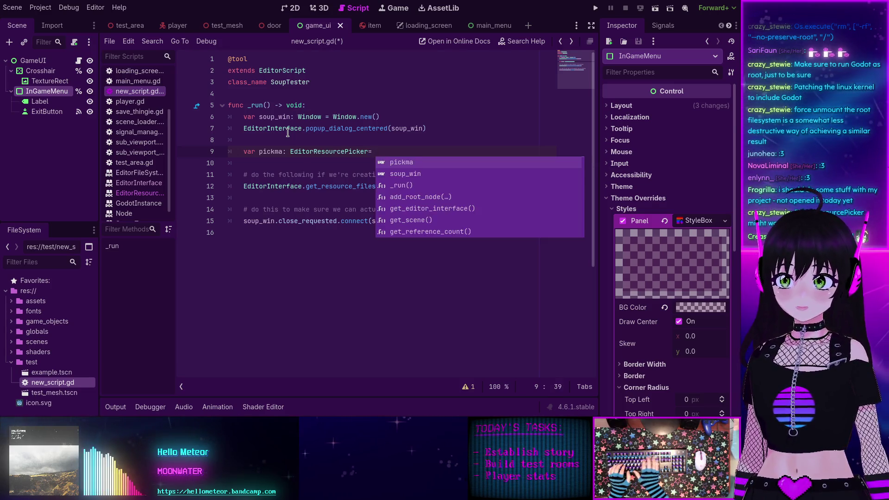
{"action": "type", "text": " Edi"}
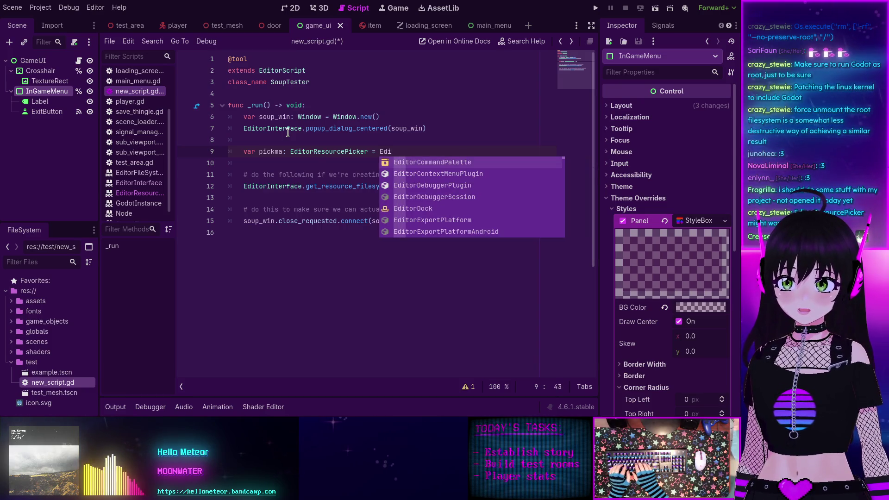
{"action": "type", "text": "torRe"}
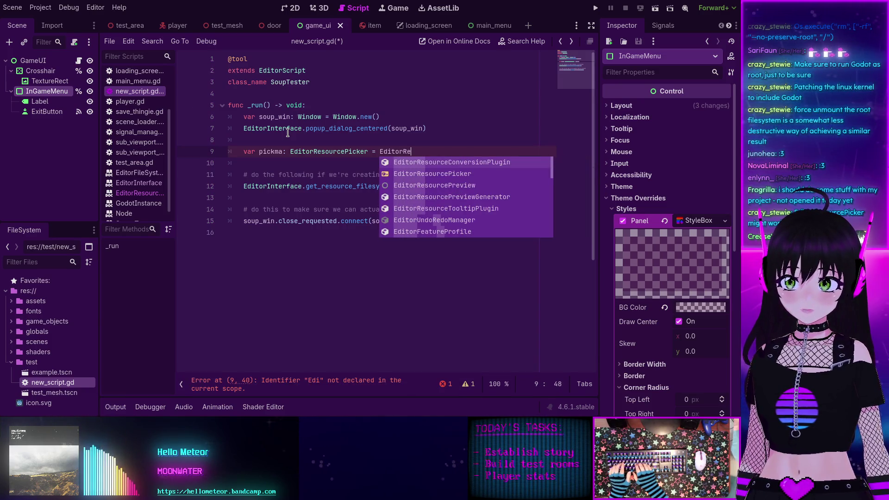
{"action": "key", "text": "Down"}
{"action": "key", "text": "Return"}
{"action": "type", "text": ".new("}
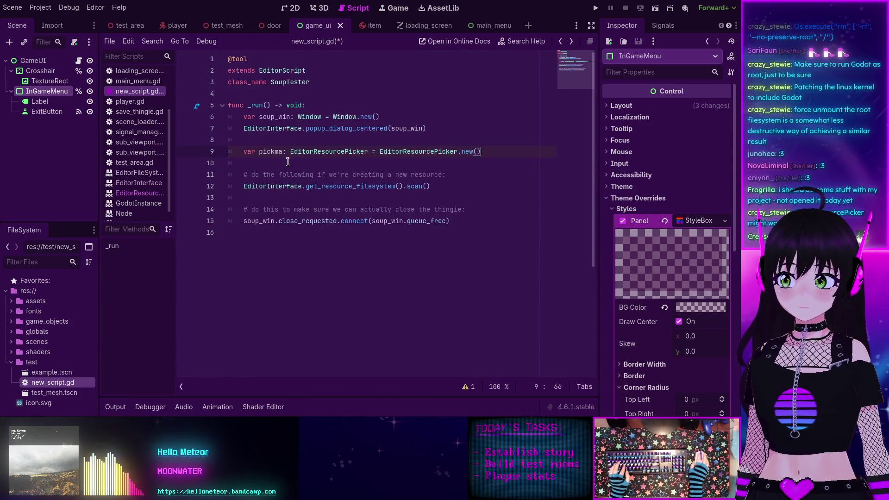
Step: Add 'soup_win.add_child(pickma)' on line 10 and save the script
{"action": "left_click_drag", "start_coordinate": [228, 151], "coordinate": [290, 161]}
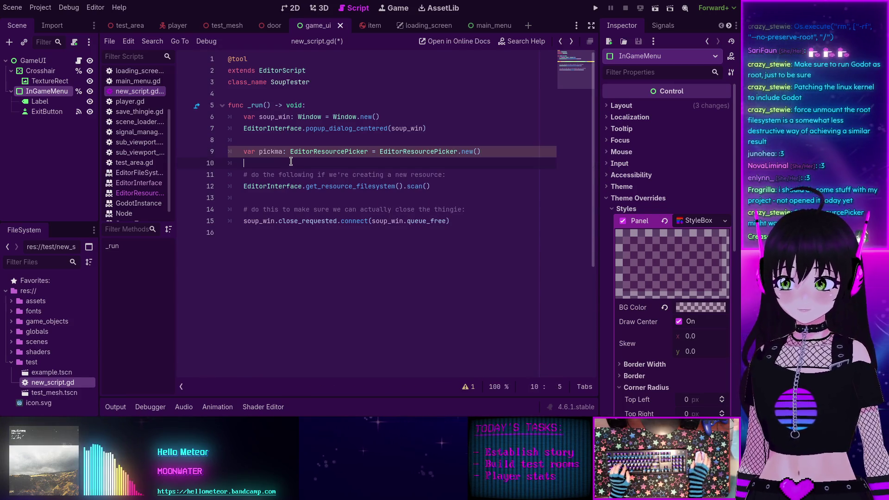
{"action": "type", "text": "soup_win.add"}
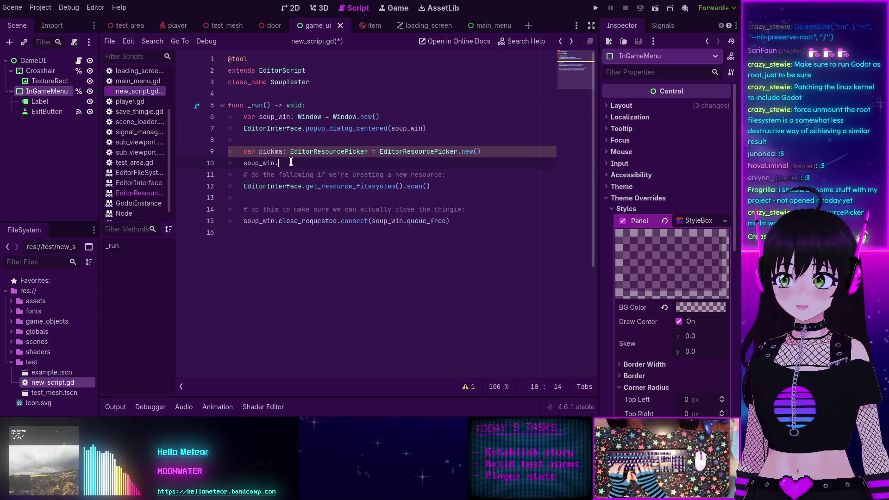
{"action": "type", "text": "_child"}
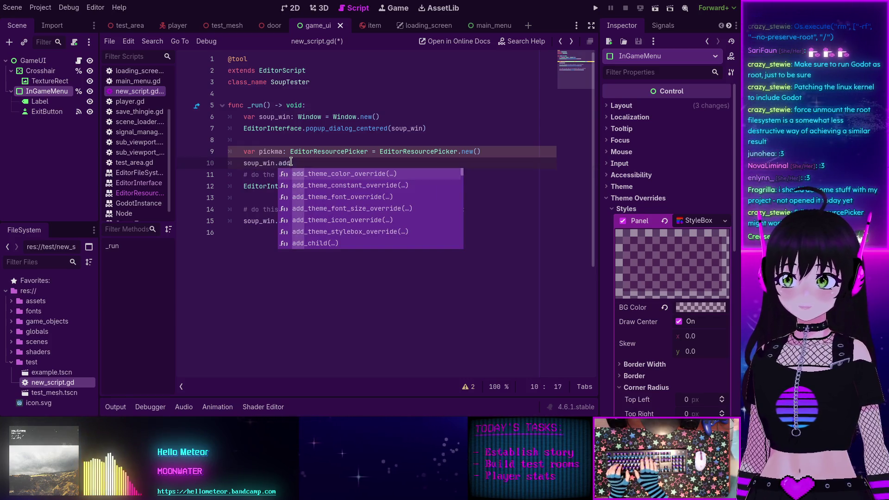
{"action": "type", "text": "("}
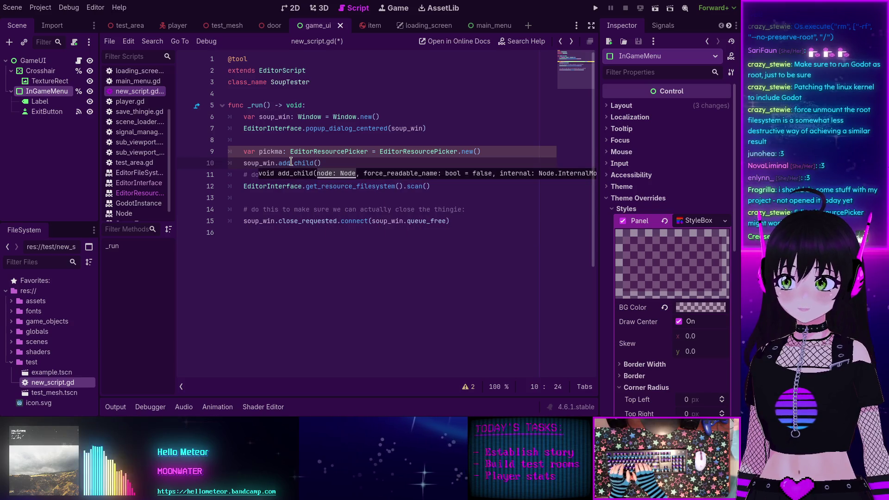
{"action": "type", "text": "pickma)"}
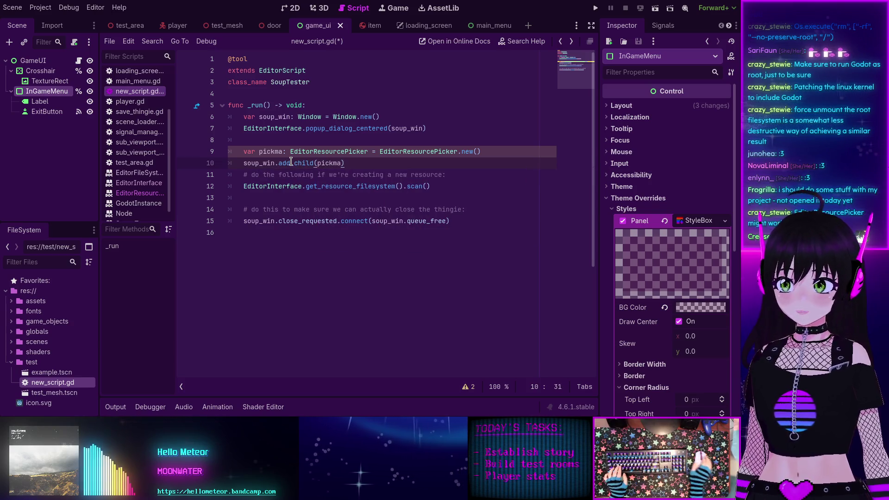
{"action": "key", "text": "ctrl+s"}
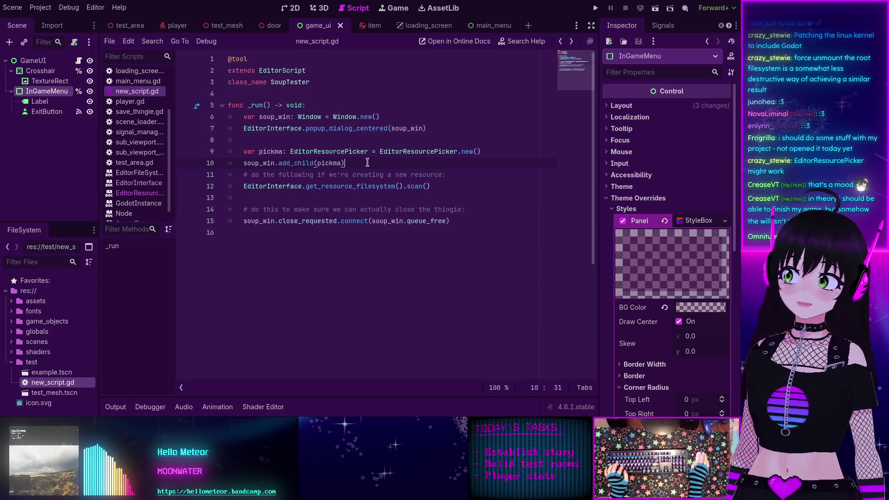
Step: Bring up the EditorResourcePicker class reference listing base_type, editable, edited_resource and toggle_mode
{"action": "mouse_move", "coordinate": [338, 150]}
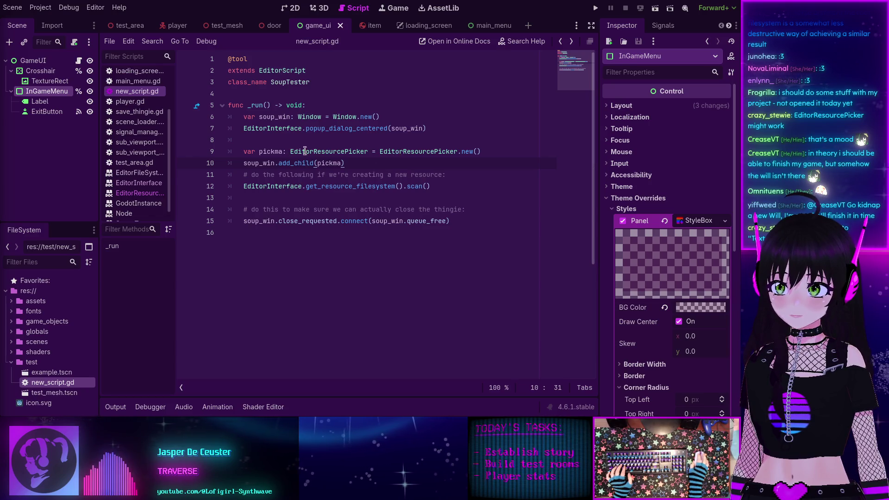
{"action": "left_click", "coordinate": [319, 152], "text": "ctrl"}
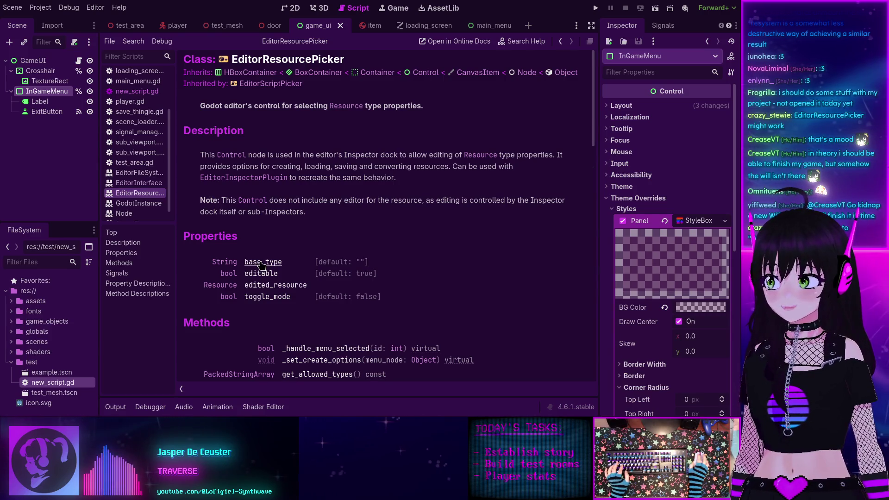
Step: Add 'pickma.base_type = Texture2D' below the pickma line and view the base_type documentation
{"action": "key", "text": "alt+Left"}
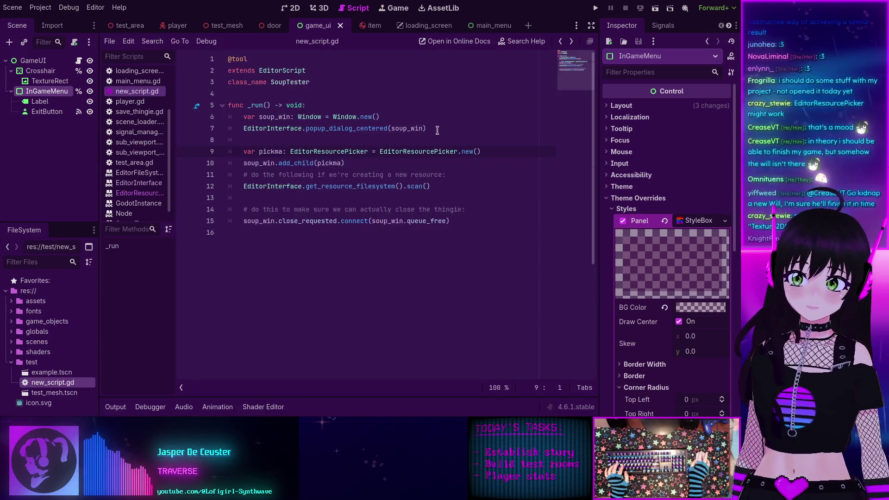
{"action": "left_click", "coordinate": [480, 151]}
{"action": "key", "text": "Return"}
{"action": "type", "text": "p"}
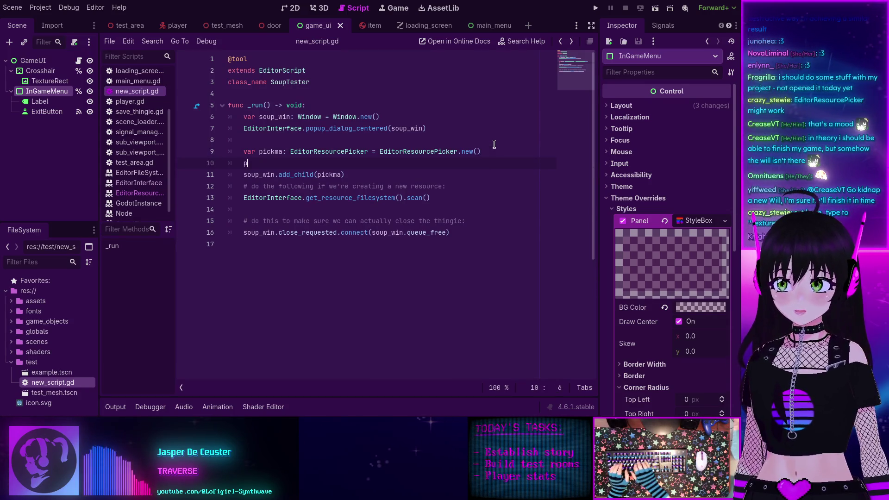
{"action": "type", "text": "ickma.base_type = "}
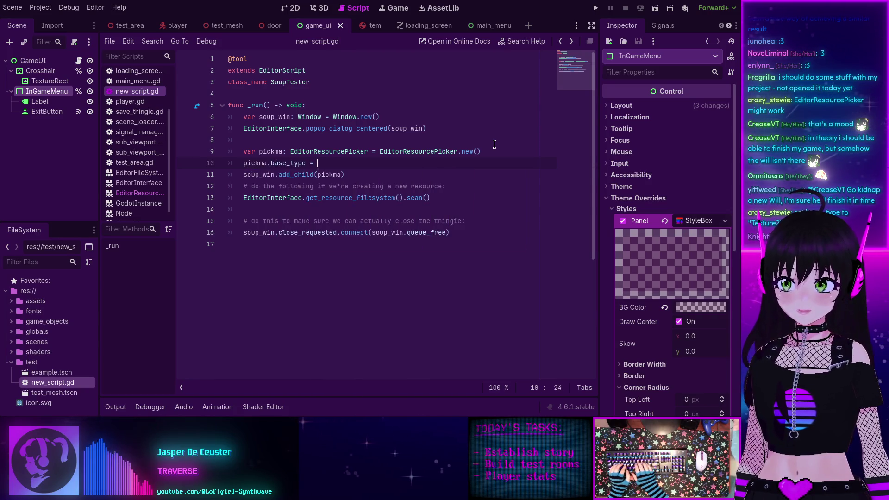
{"action": "type", "text": "T"}
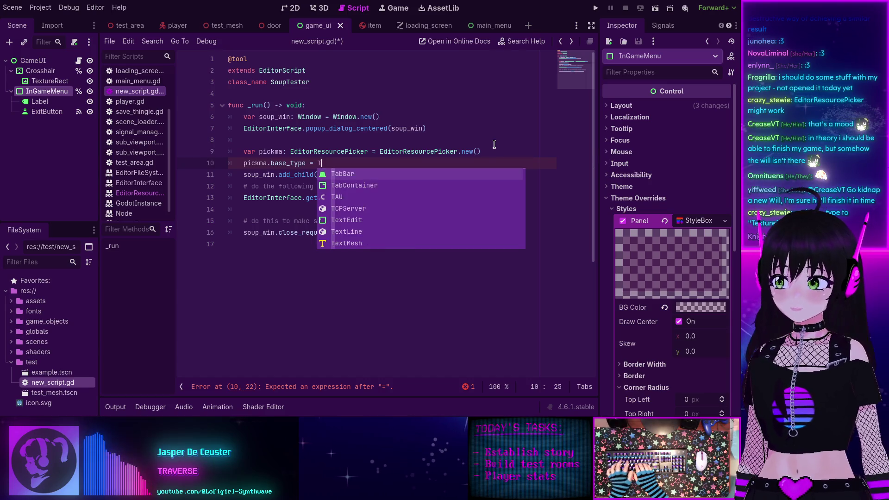
{"action": "type", "text": "exture2D"}
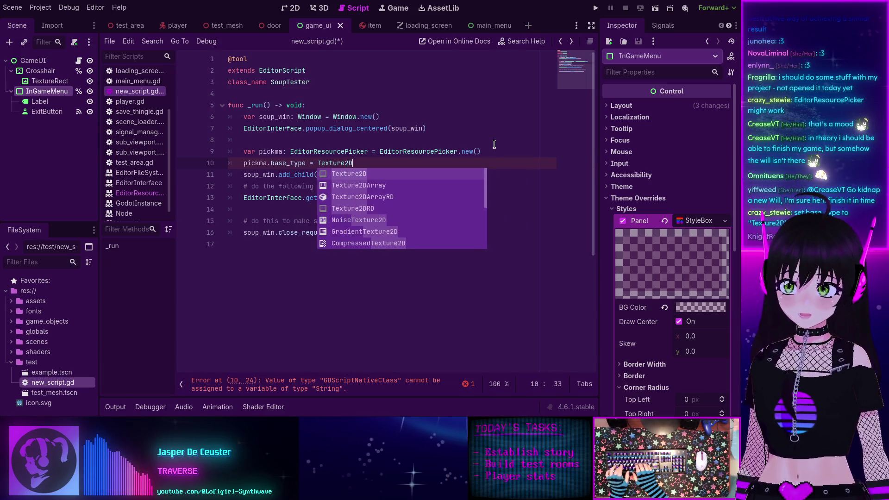
{"action": "left_click", "coordinate": [374, 164]}
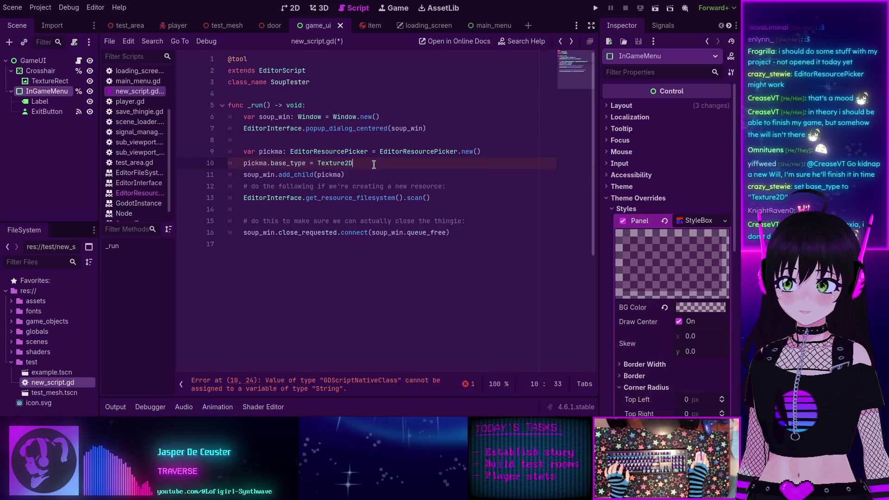
{"action": "left_click", "coordinate": [307, 162], "text": "ctrl"}
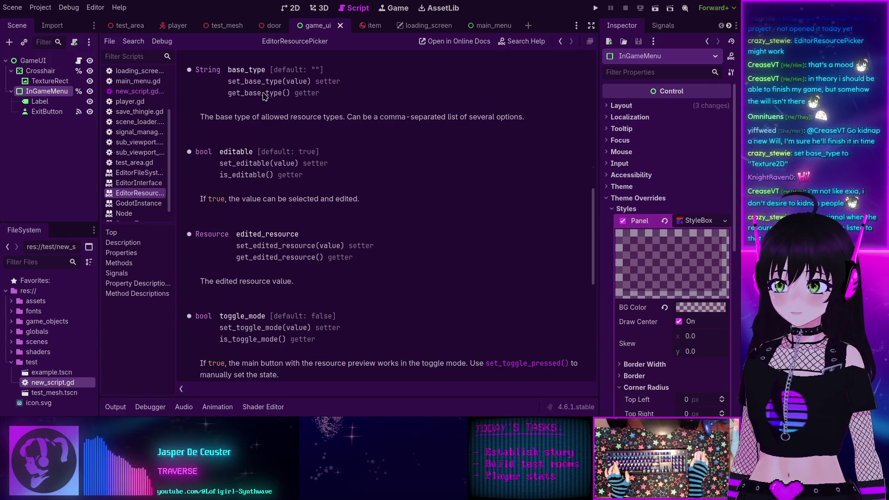
Step: Rewrite line 10 as pickma.set_base_type(Texture2D) and check the set_base_type documentation
{"action": "key", "text": "alt+Left"}
{"action": "double_click", "coordinate": [291, 163]}
{"action": "type", "text": "set_base"}
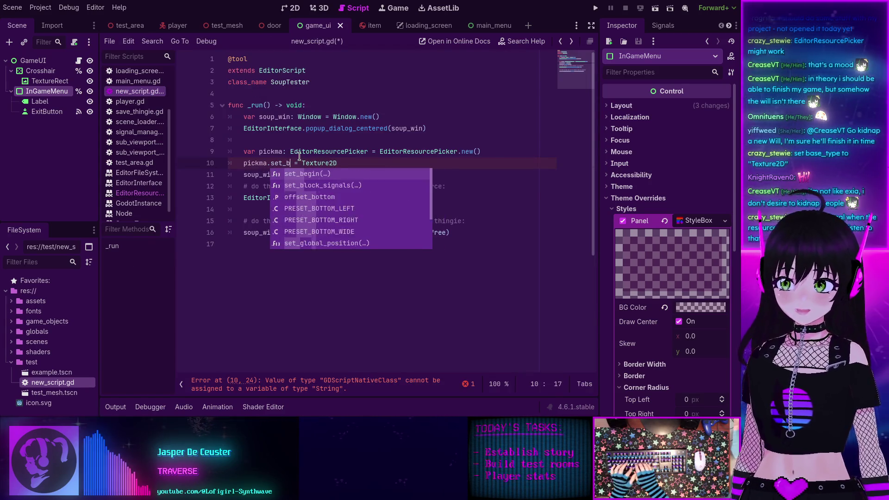
{"action": "key", "text": "Escape"}
{"action": "type", "text": "_type"}
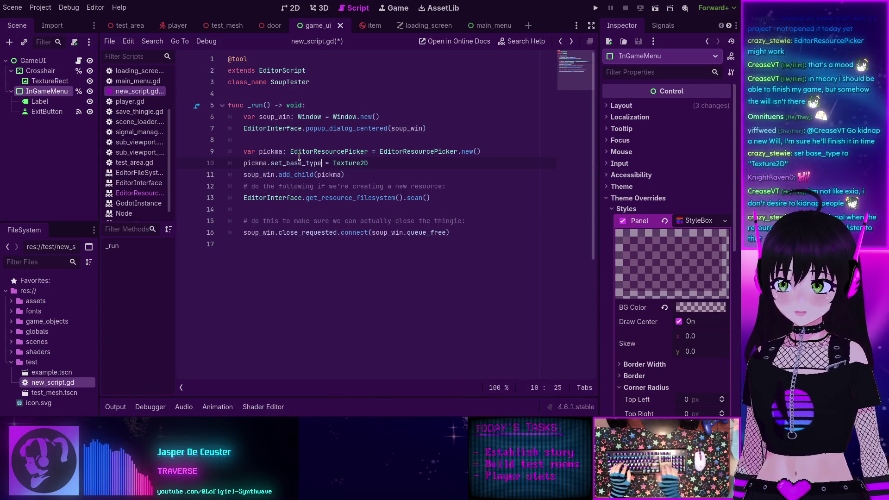
{"action": "key", "text": "Delete"}
{"action": "key", "text": "Delete"}
{"action": "key", "text": "Delete"}
{"action": "key", "text": "BackSpace"}
{"action": "type", "text": "("}
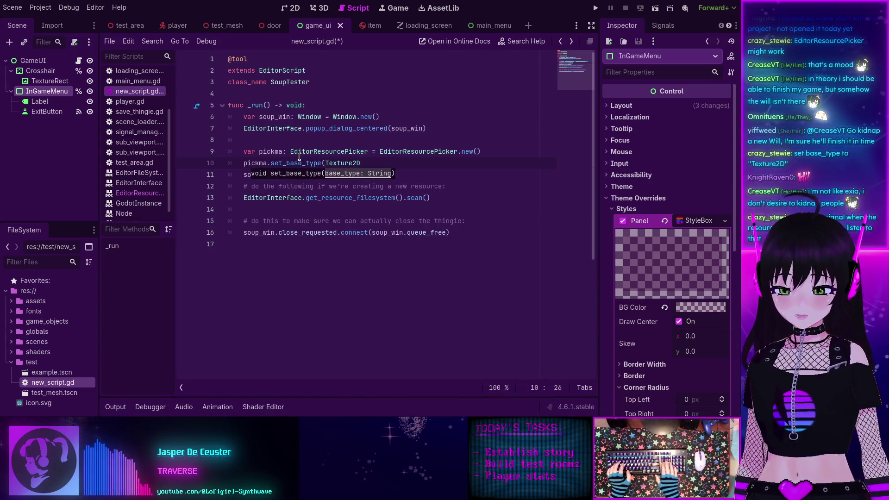
{"action": "key", "text": "End"}
{"action": "type", "text": ")"}
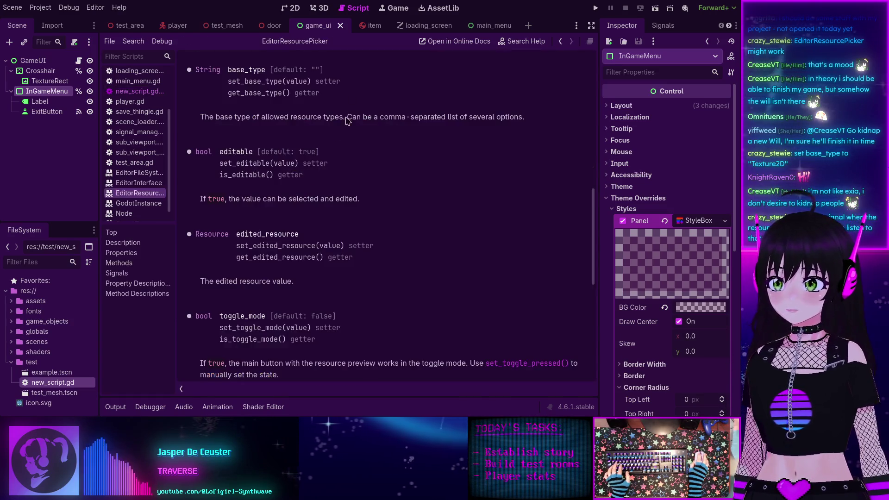
{"action": "left_click", "coordinate": [301, 163], "text": "ctrl"}
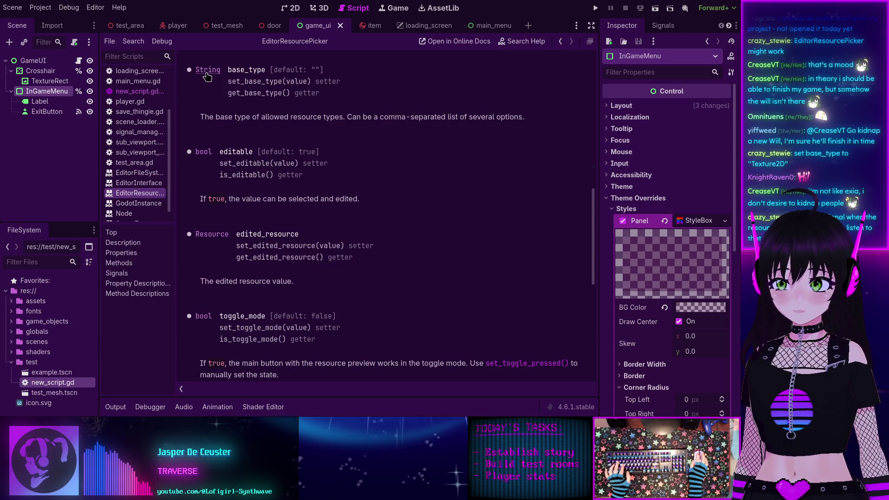
Step: Quote the argument as "Texture2D", remove the stray & prefix, and save the script
{"action": "key", "text": "alt+Left"}
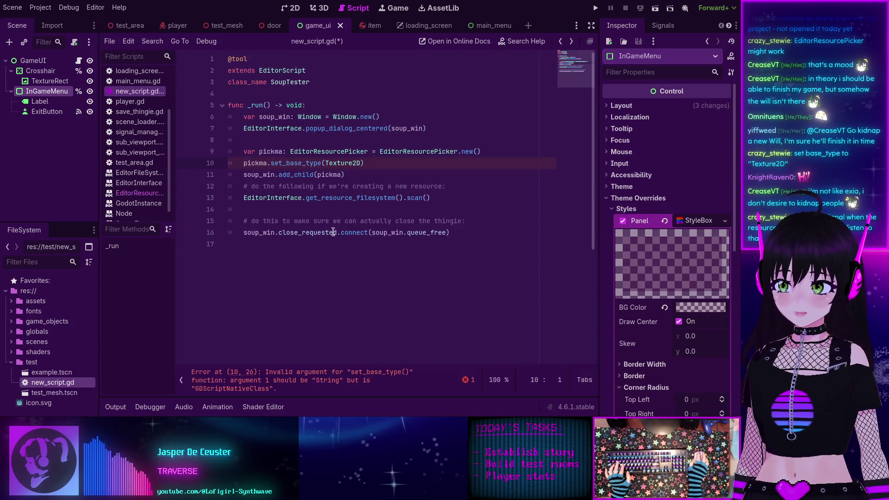
{"action": "mouse_move", "coordinate": [396, 154]}
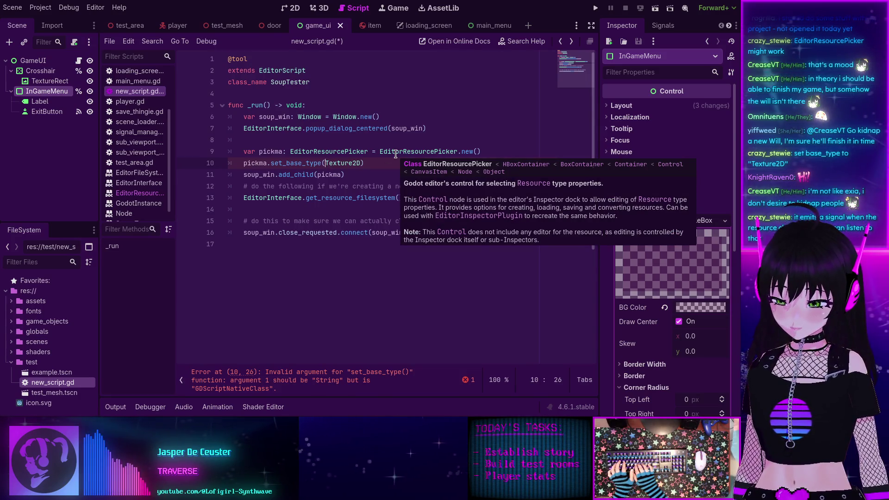
{"action": "type", "text": "&\""}
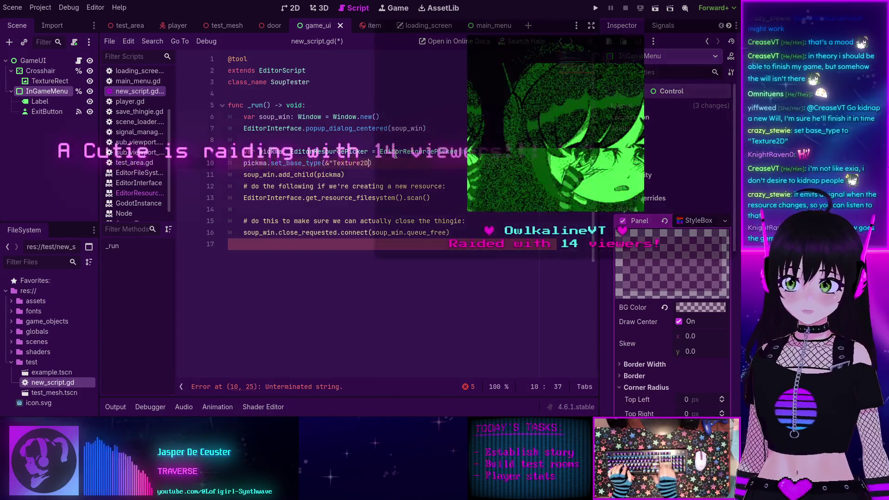
{"action": "key", "text": "ctrl+Right"}
{"action": "type", "text": "\""}
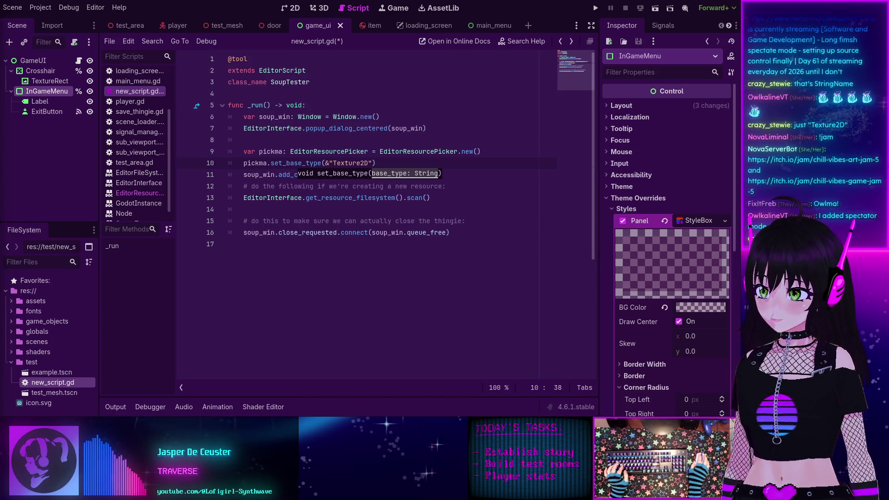
{"action": "left_click", "coordinate": [330, 163]}
{"action": "key", "text": "BackSpace"}
{"action": "key", "text": "End"}
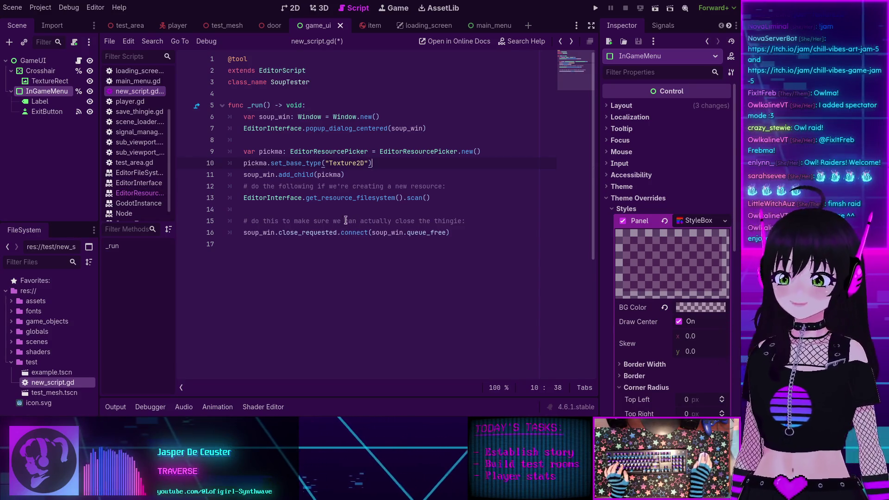
{"action": "key", "text": "ctrl+s"}
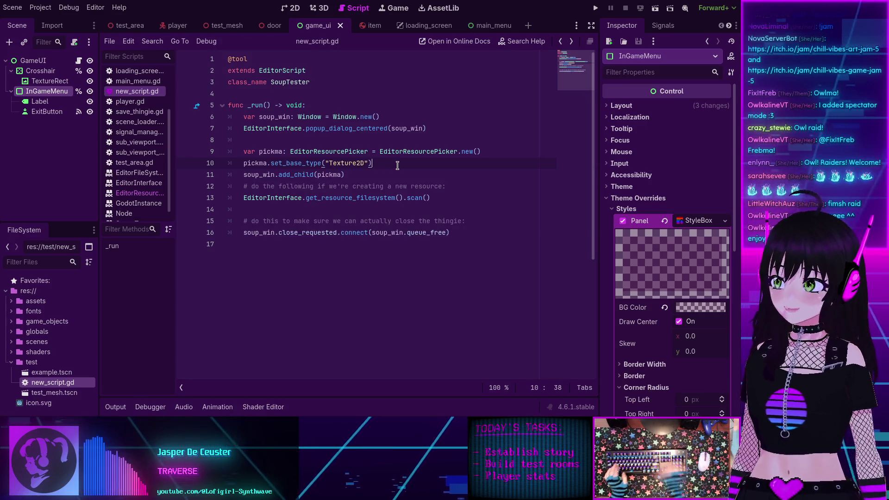
{"action": "key", "text": "ctrl+shift+p"}
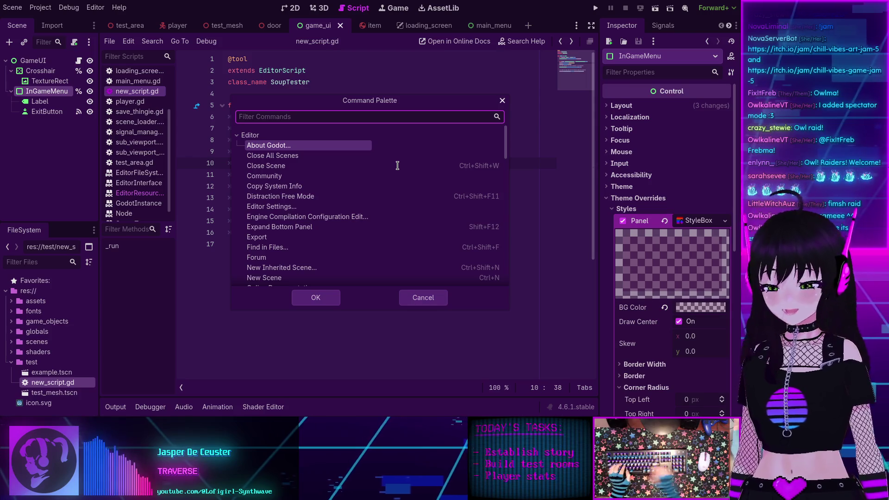
{"action": "type", "text": "sop"}
{"action": "key", "text": "Return"}
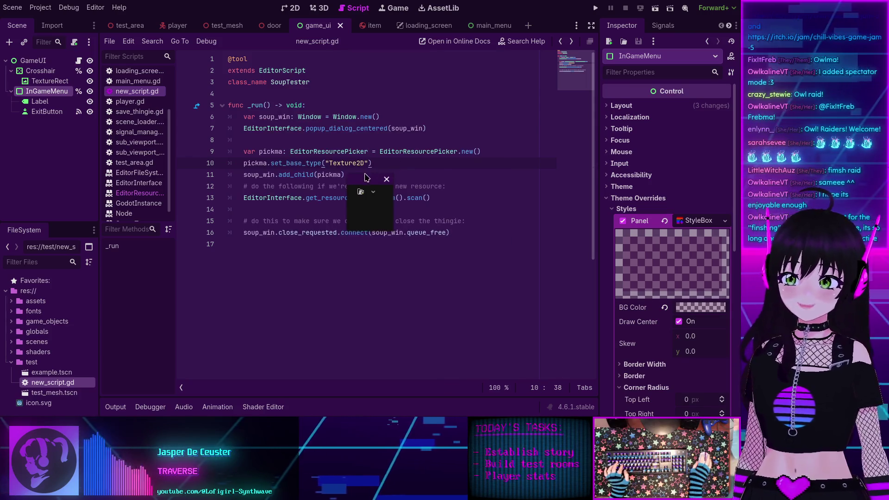
{"action": "left_click_drag", "start_coordinate": [361, 182], "coordinate": [301, 181]}
{"action": "left_click", "coordinate": [290, 171]}
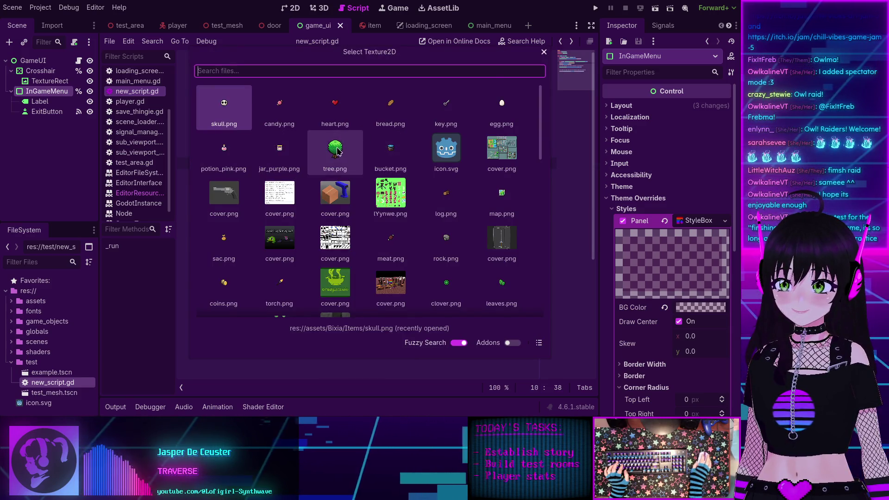
{"action": "double_click", "coordinate": [334, 159]}
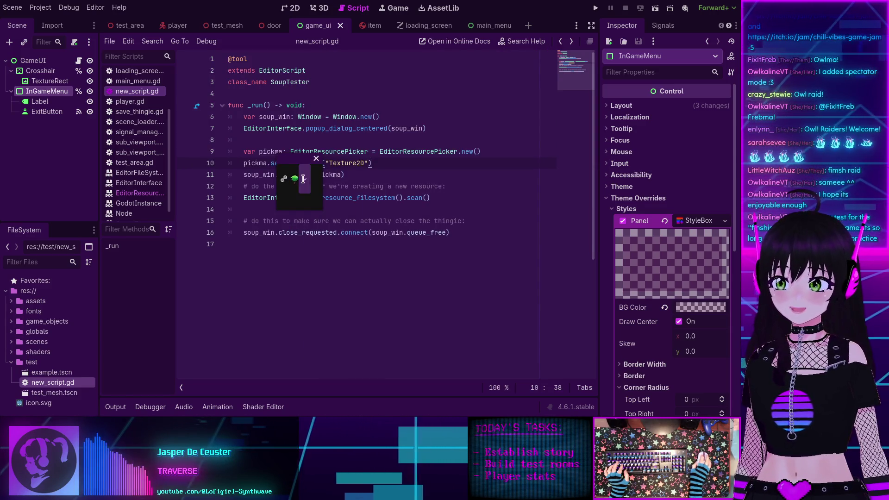
{"action": "left_click", "coordinate": [304, 179]}
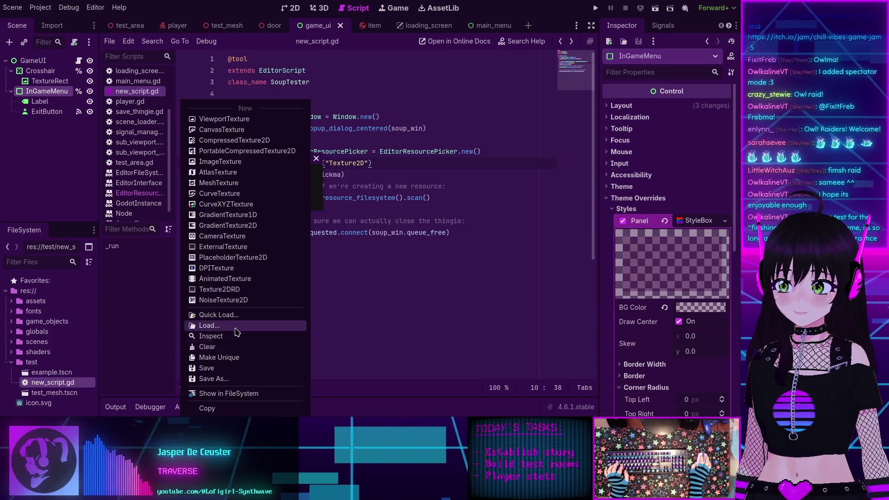
{"action": "left_click", "coordinate": [236, 315]}
{"action": "double_click", "coordinate": [390, 148]}
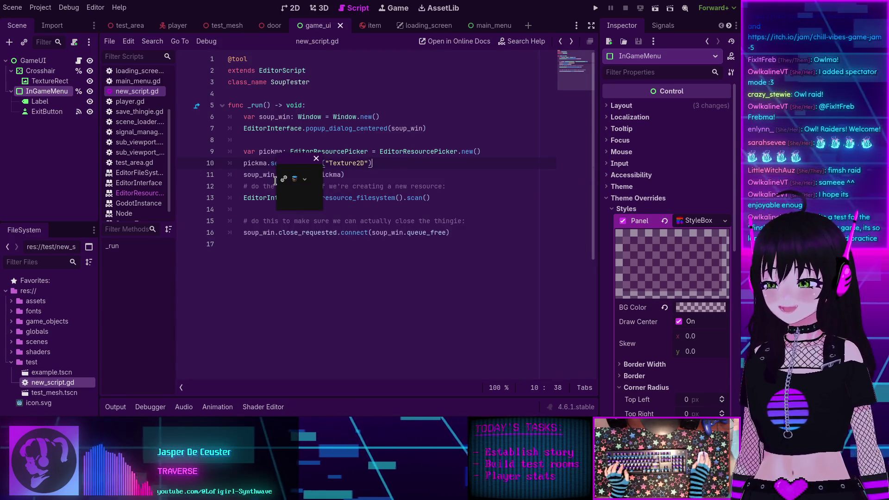
{"action": "left_click", "coordinate": [317, 158]}
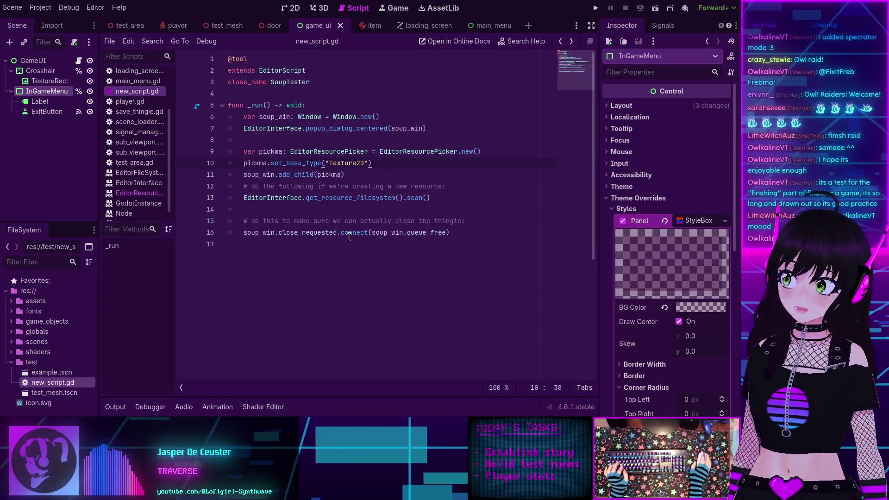
{"action": "mouse_move", "coordinate": [349, 237]}
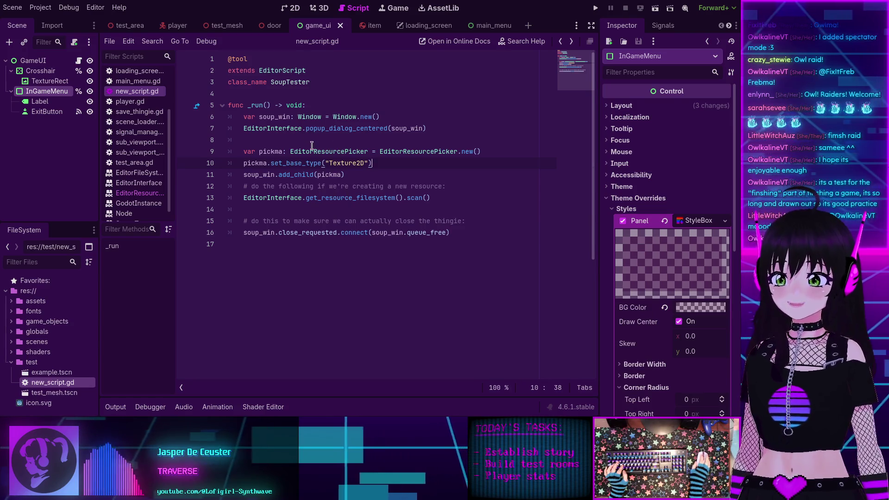
{"action": "left_click", "coordinate": [407, 176]}
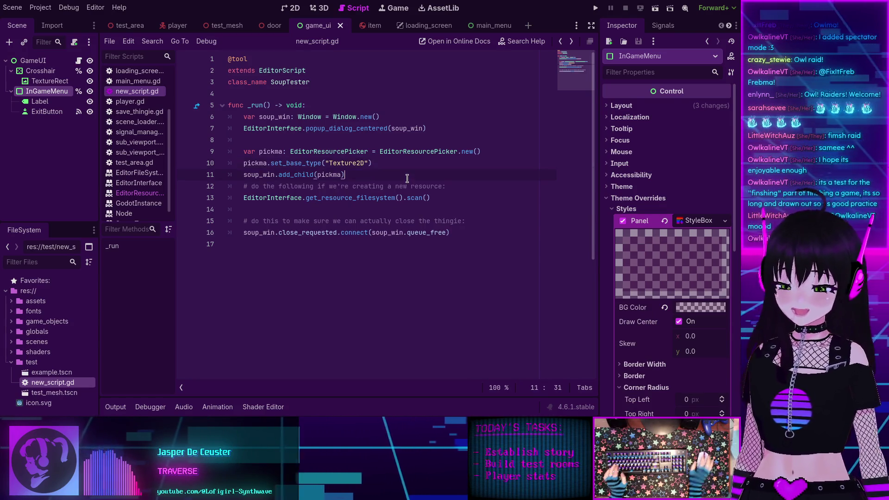
Step: Run the Soup Tester script again from the command search with 'soup'
{"action": "key", "text": "ctrl+shift+p"}
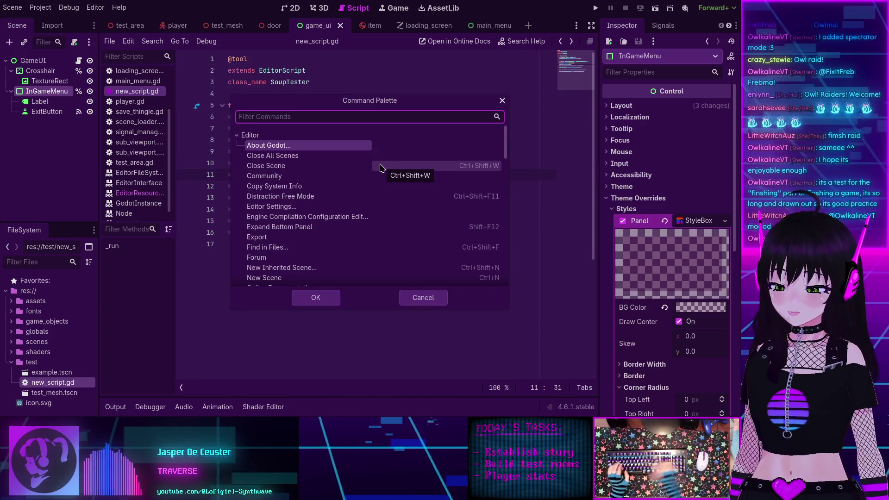
{"action": "type", "text": "soup"}
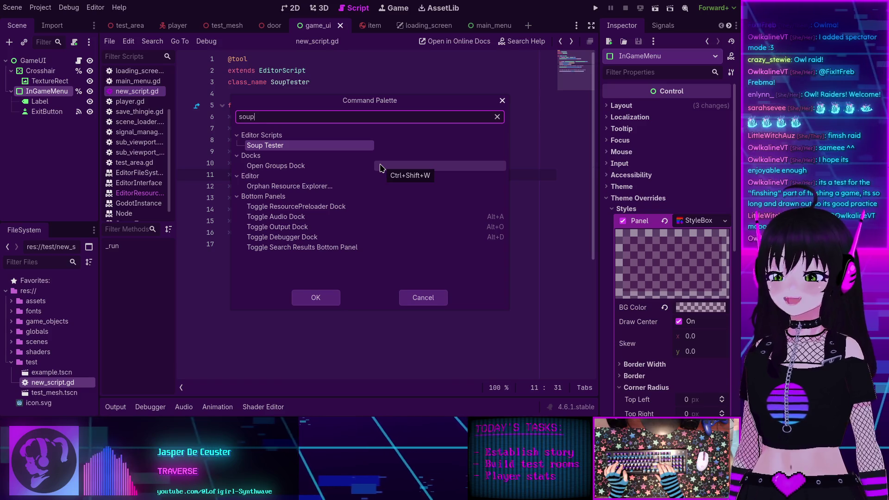
{"action": "left_click", "coordinate": [277, 146]}
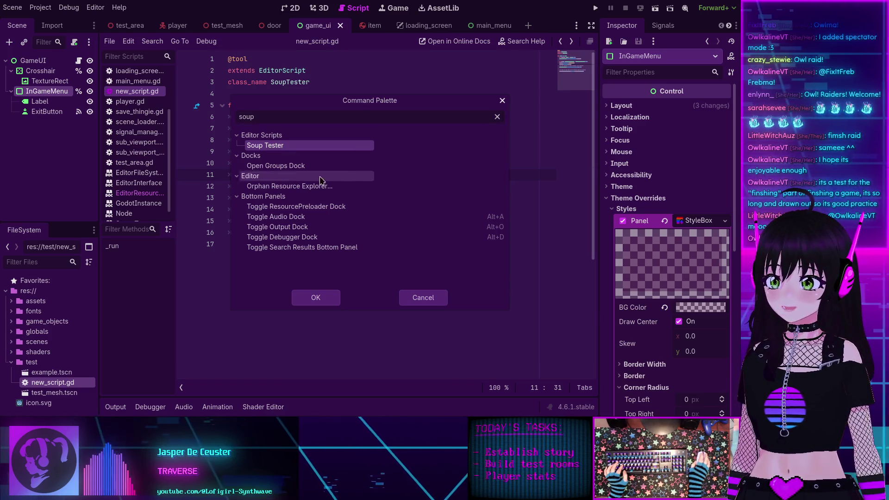
{"action": "double_click", "coordinate": [279, 147]}
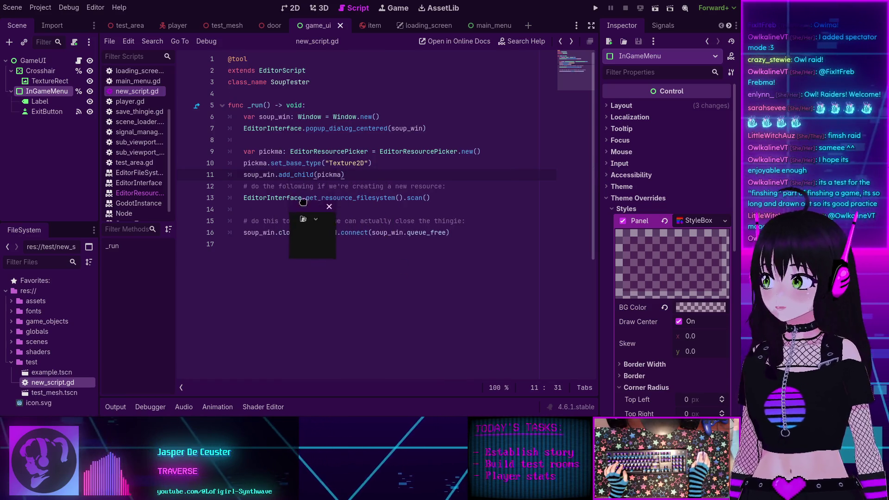
Step: Enlarge the test popup, assign a green texture in its picker, then close it
{"action": "left_click_drag", "start_coordinate": [303, 202], "coordinate": [324, 203]}
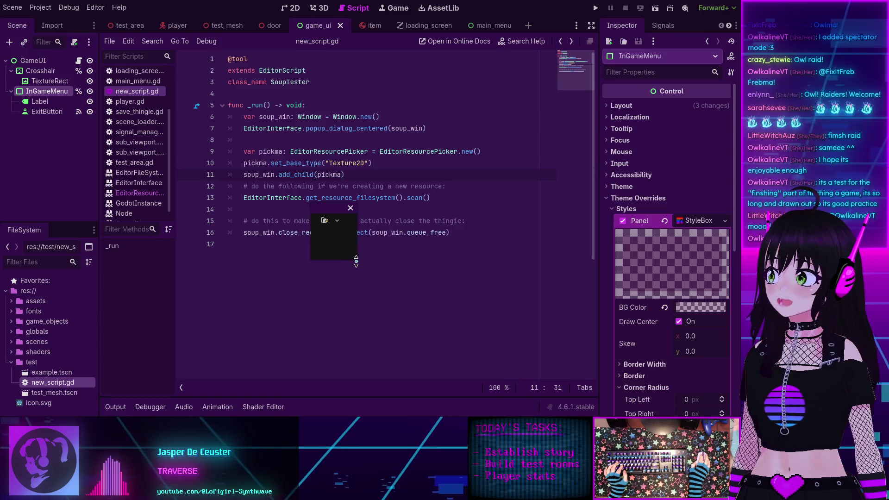
{"action": "left_click_drag", "start_coordinate": [356, 261], "coordinate": [473, 342]}
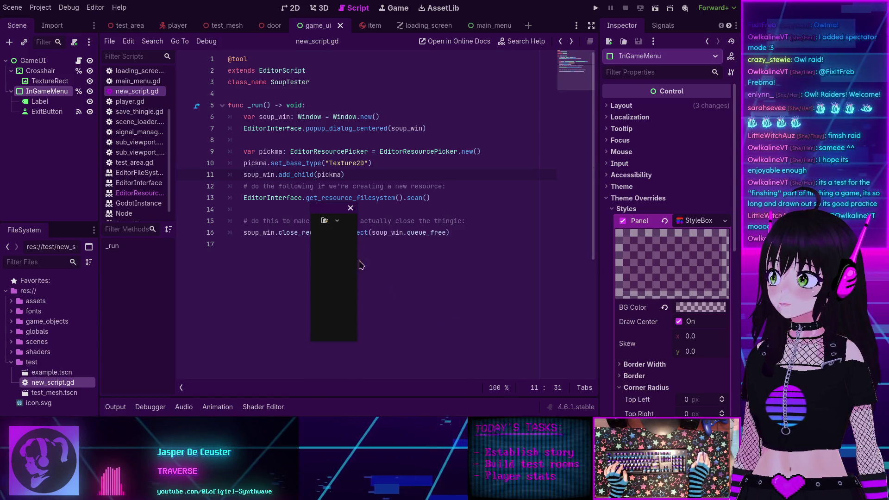
{"action": "left_click_drag", "start_coordinate": [360, 265], "coordinate": [426, 264]}
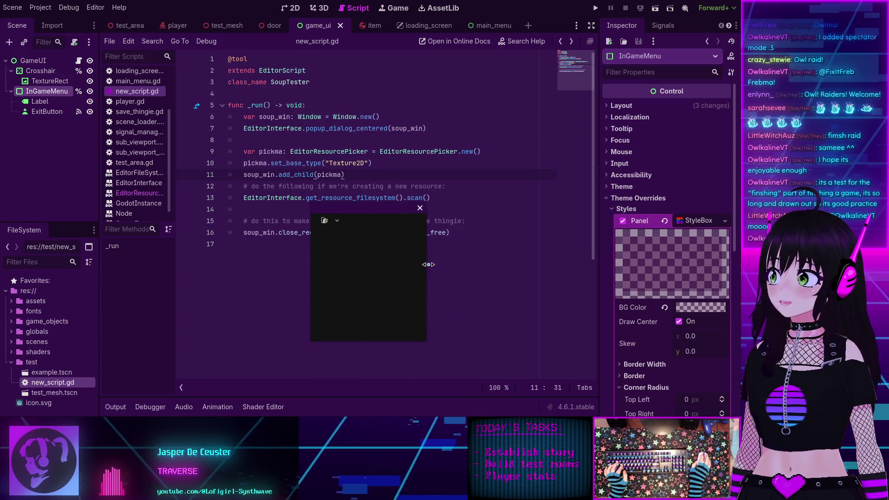
{"action": "left_click", "coordinate": [327, 222]}
{"action": "double_click", "coordinate": [347, 178]}
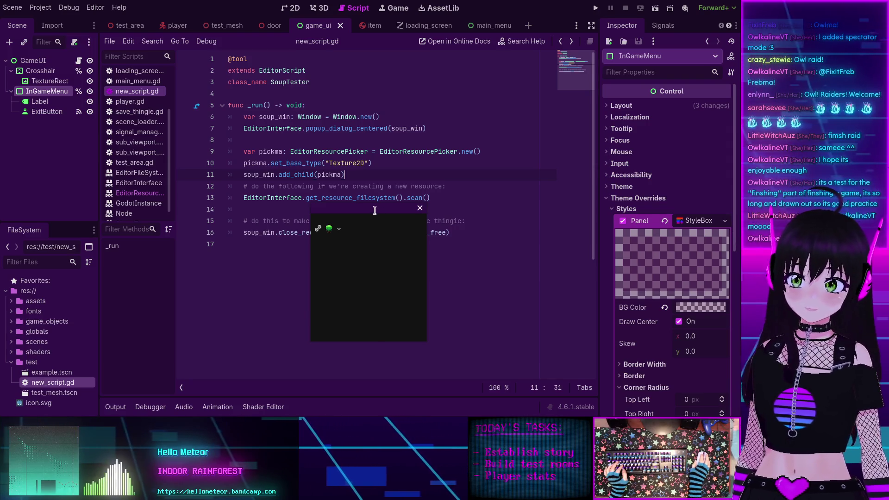
{"action": "left_click", "coordinate": [420, 208]}
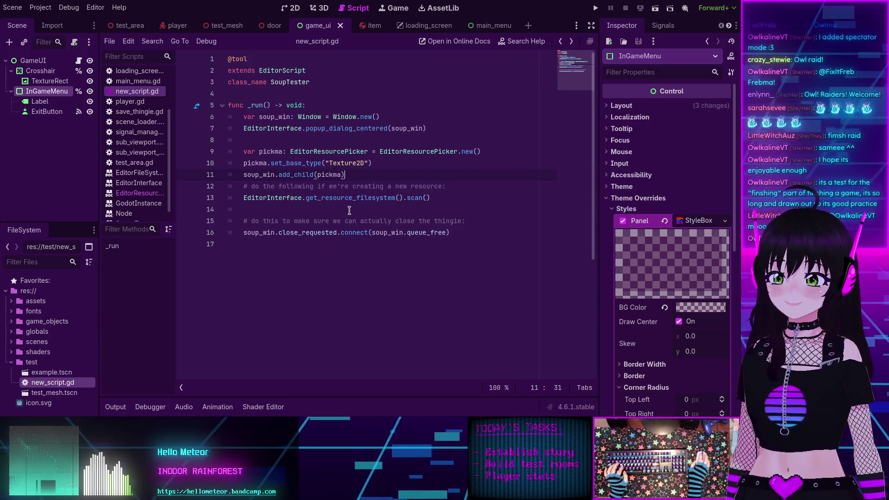
Step: Add a blank line after the add_child call on line 11 and run the game project
{"action": "key", "text": "Return"}
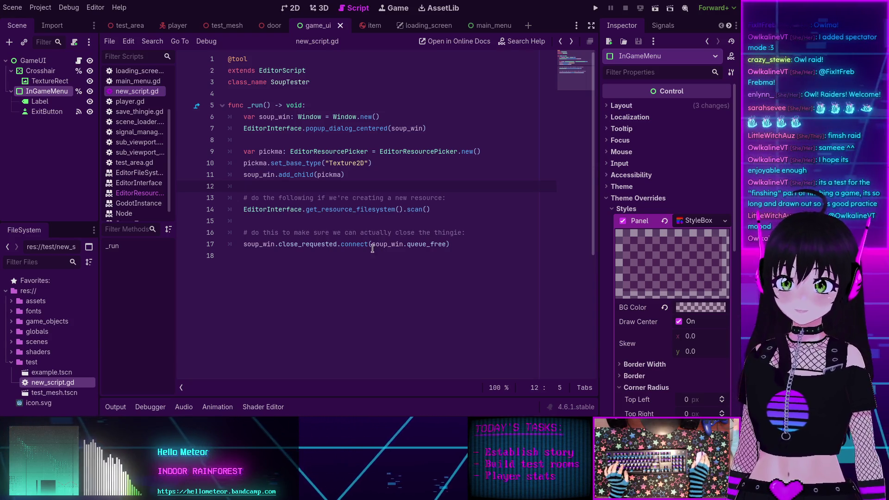
{"action": "scroll", "coordinate": [137, 179], "scroll_direction": "up", "scroll_amount": 3}
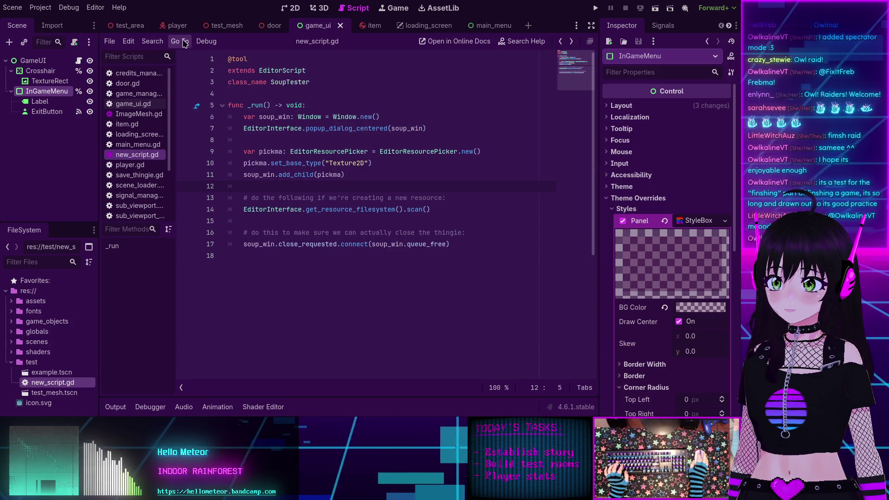
{"action": "left_click", "coordinate": [596, 7]}
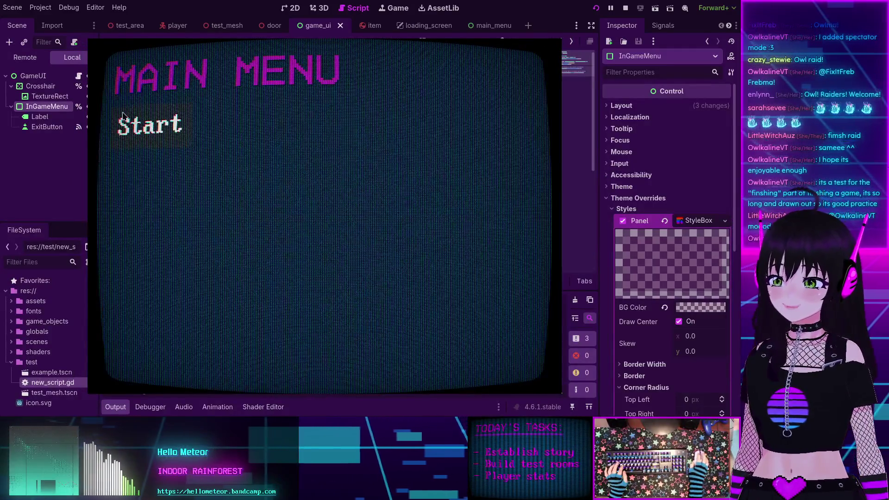
Step: Start the game, walk through the tree-lined level, and bring up the in-game menu
{"action": "left_click", "coordinate": [145, 124]}
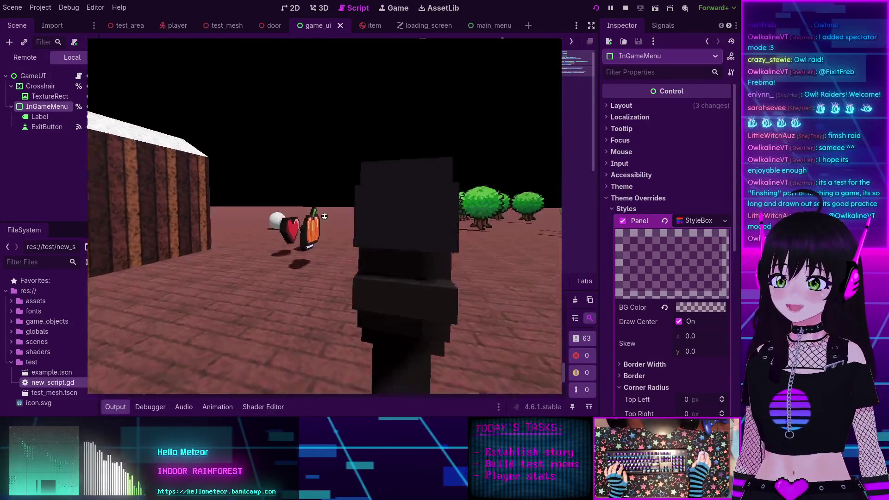
{"action": "key", "text": "w"}
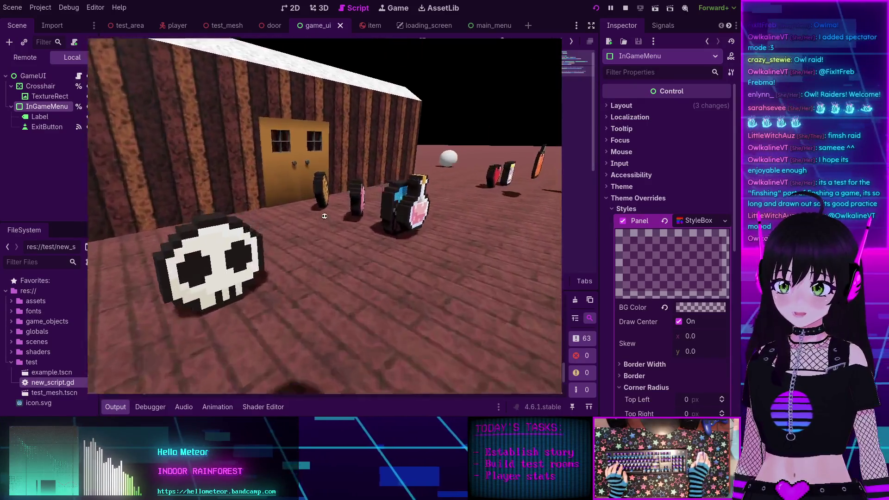
{"action": "key", "text": "w"}
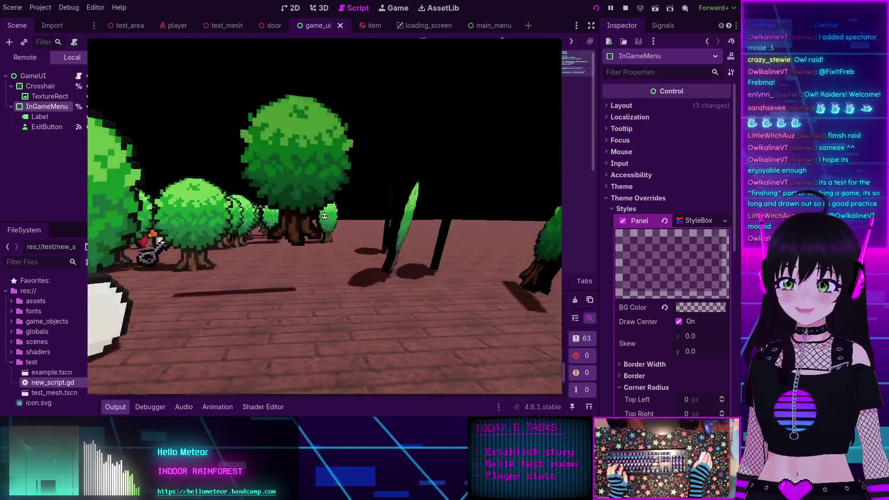
{"action": "key", "text": "w"}
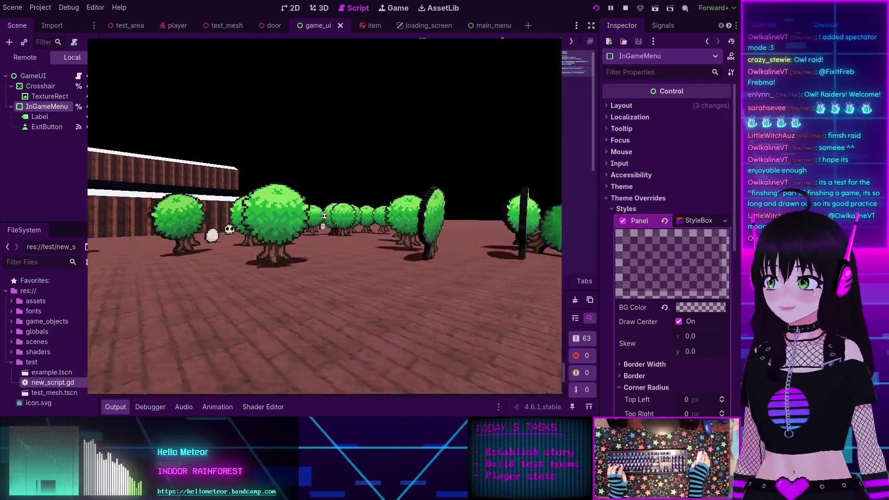
{"action": "key", "text": "w"}
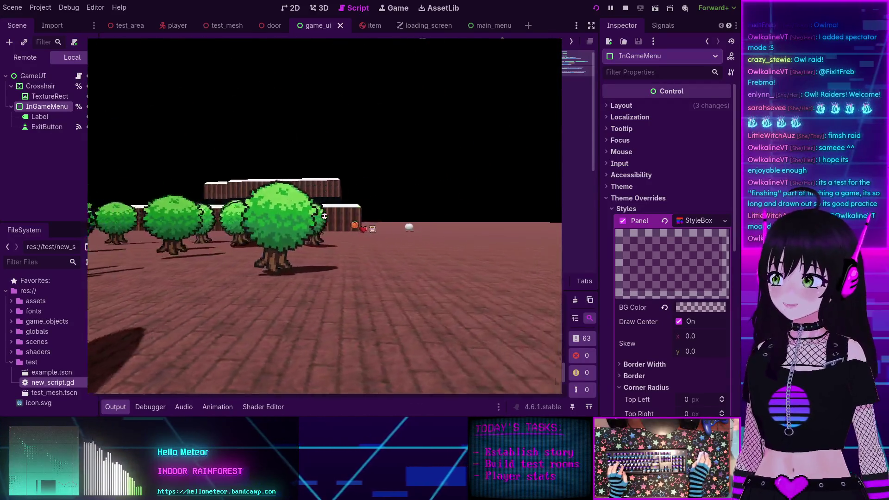
{"action": "key", "text": "w"}
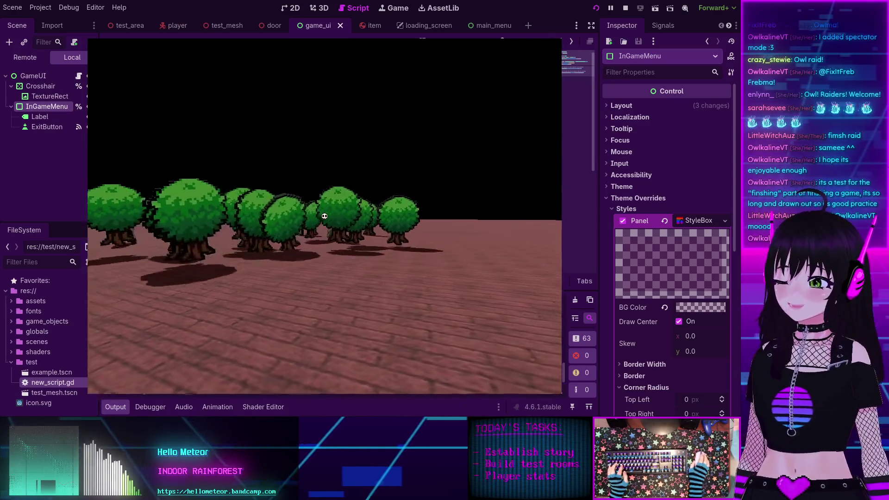
{"action": "key", "text": "w"}
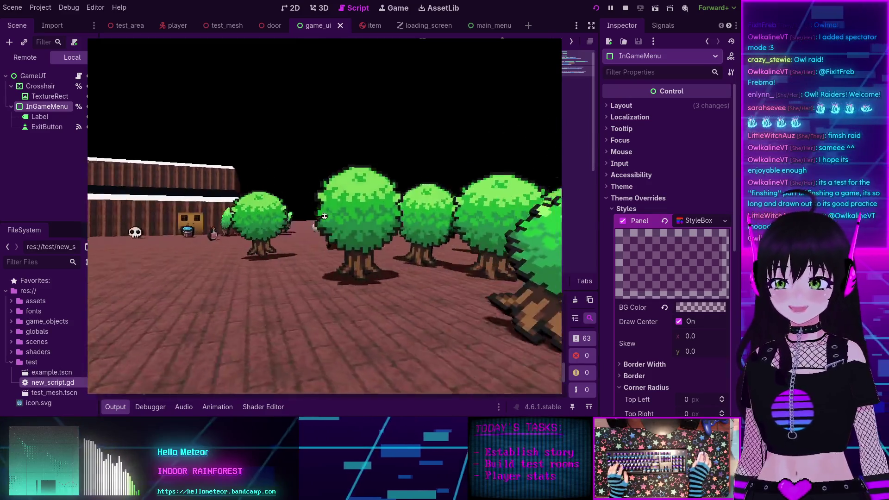
{"action": "key", "text": "w"}
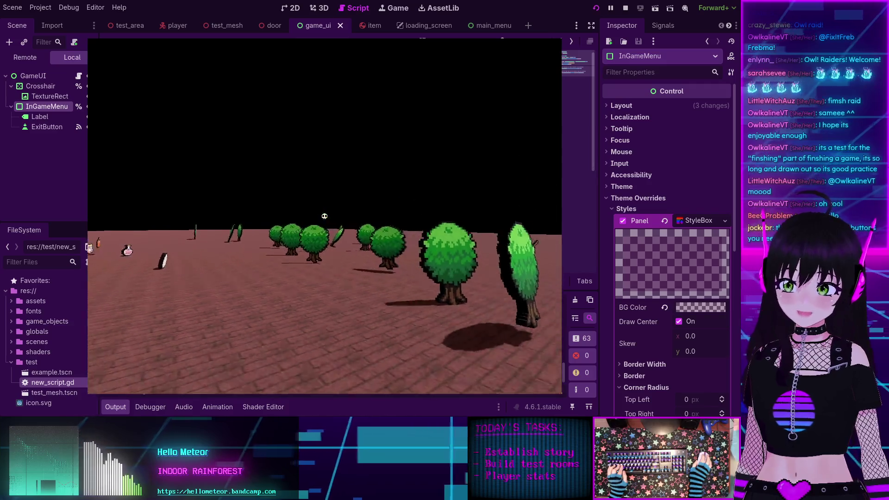
{"action": "key", "text": "w"}
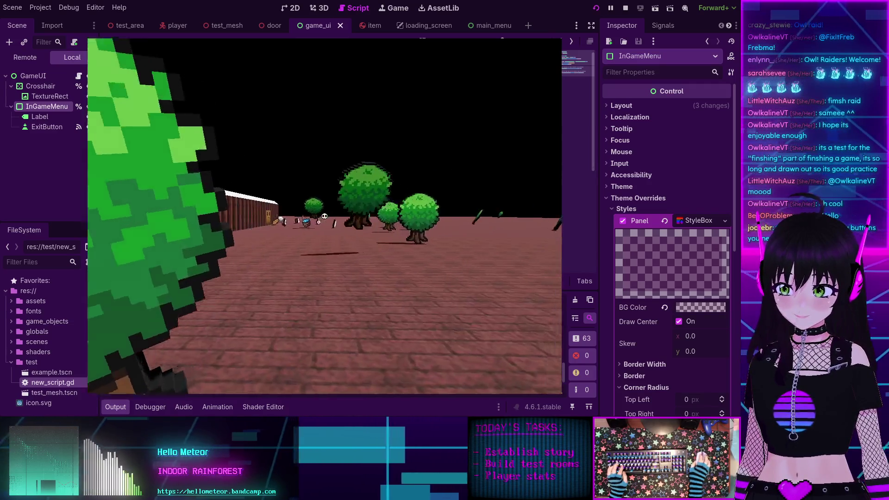
{"action": "key", "text": "w"}
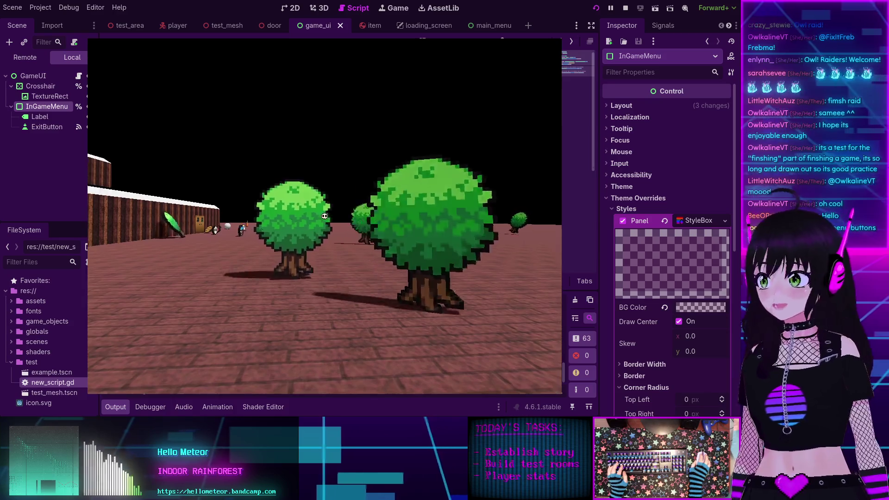
{"action": "key", "text": "w"}
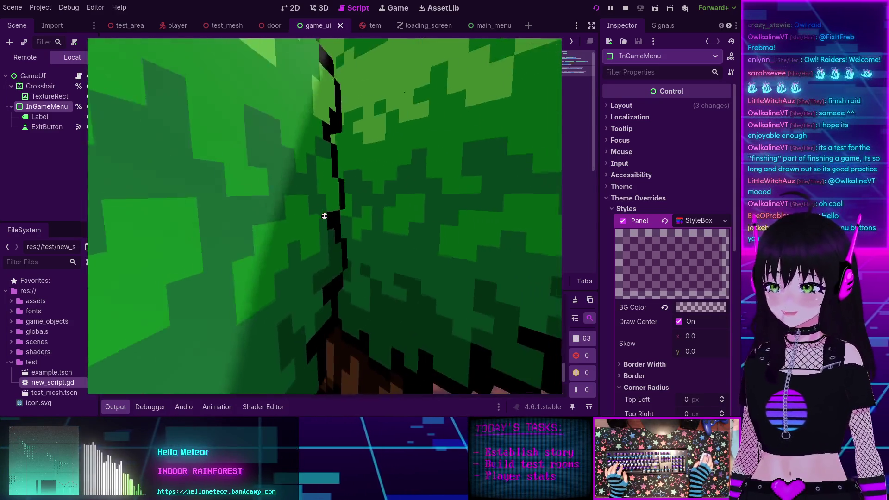
{"action": "key", "text": "w"}
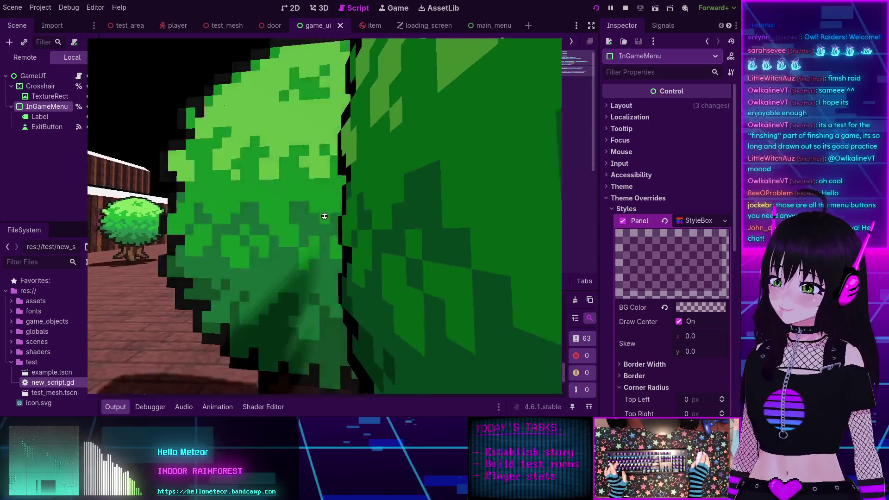
{"action": "key", "text": "w"}
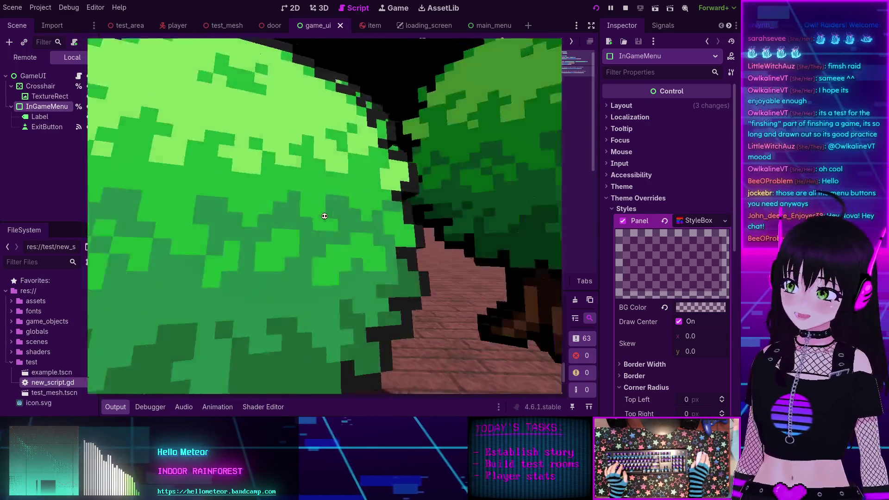
{"action": "key", "text": "w"}
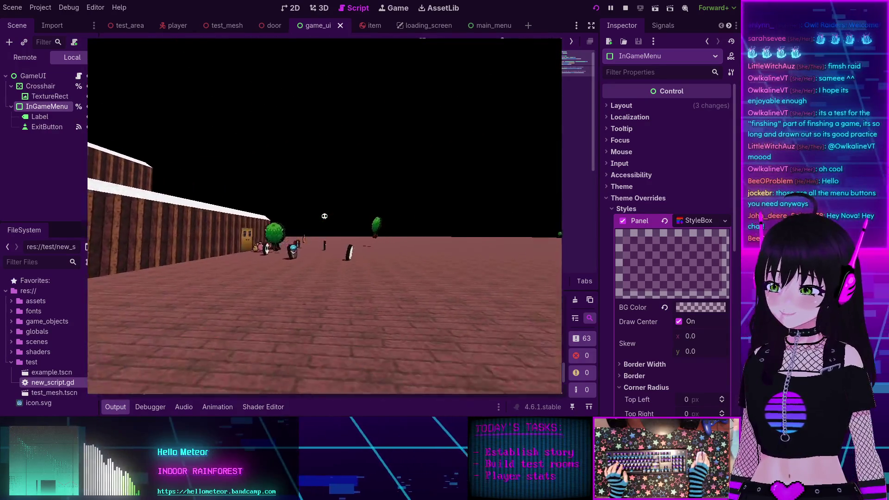
{"action": "key", "text": "w"}
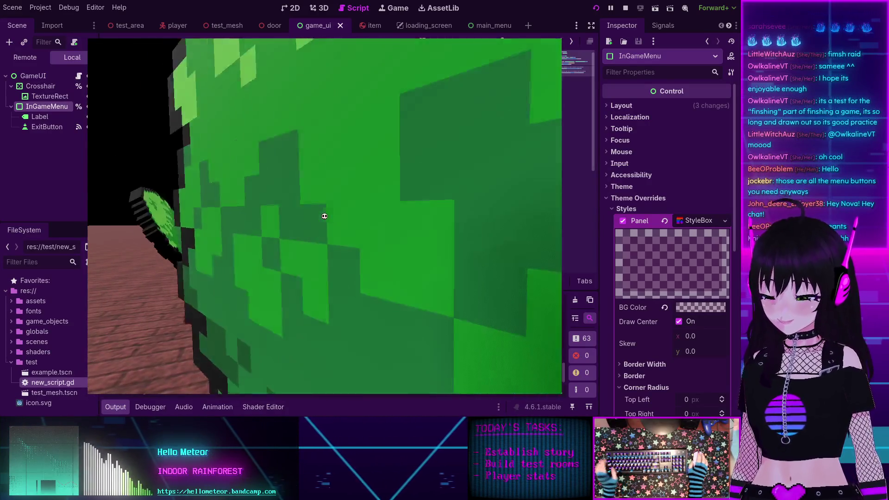
{"action": "key", "text": "Escape"}
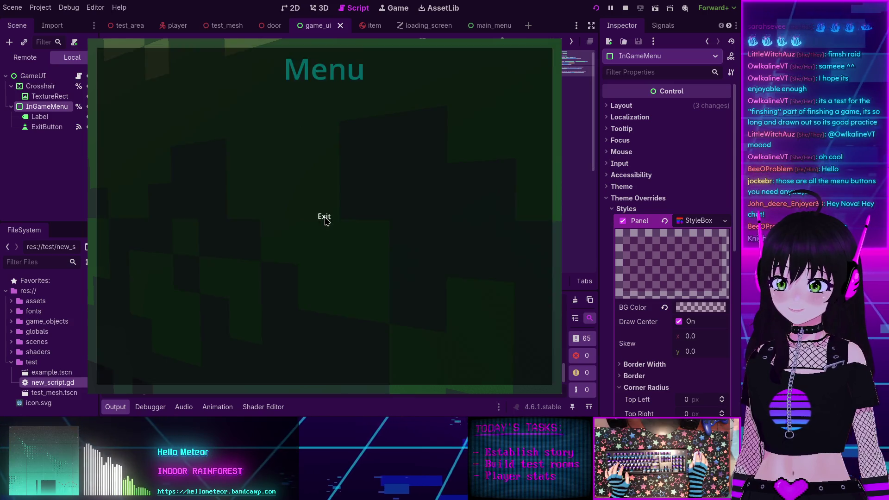
Step: Exit the level, move the game window aside, and stop the running project with F8
{"action": "left_click", "coordinate": [324, 217]}
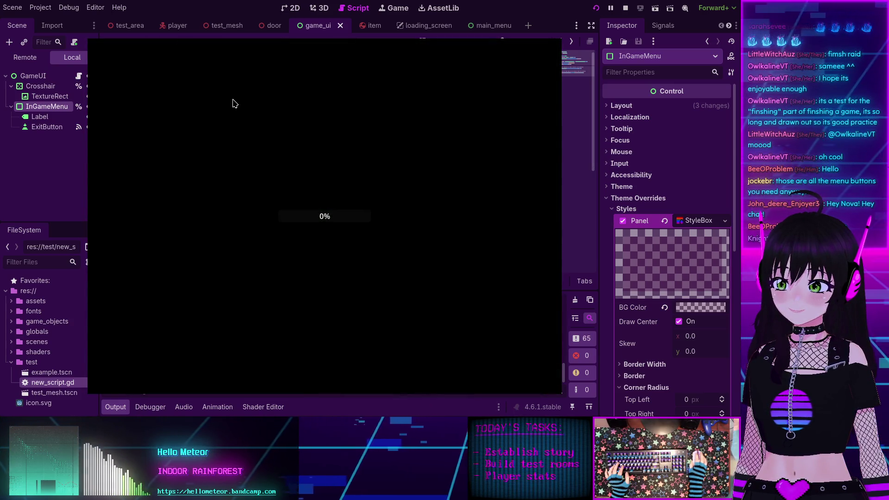
{"action": "mouse_move", "coordinate": [309, 222]}
{"action": "left_mouse_down"}
{"action": "mouse_move", "coordinate": [308, 179]}
{"action": "mouse_move", "coordinate": [456, 260]}
{"action": "mouse_move", "coordinate": [254, 254]}
{"action": "mouse_move", "coordinate": [391, 215]}
{"action": "left_mouse_up"}
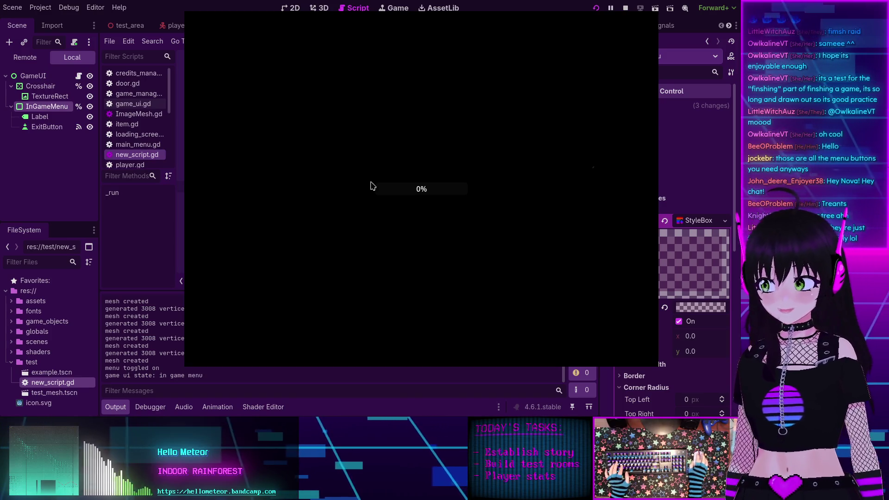
{"action": "key", "text": "F8"}
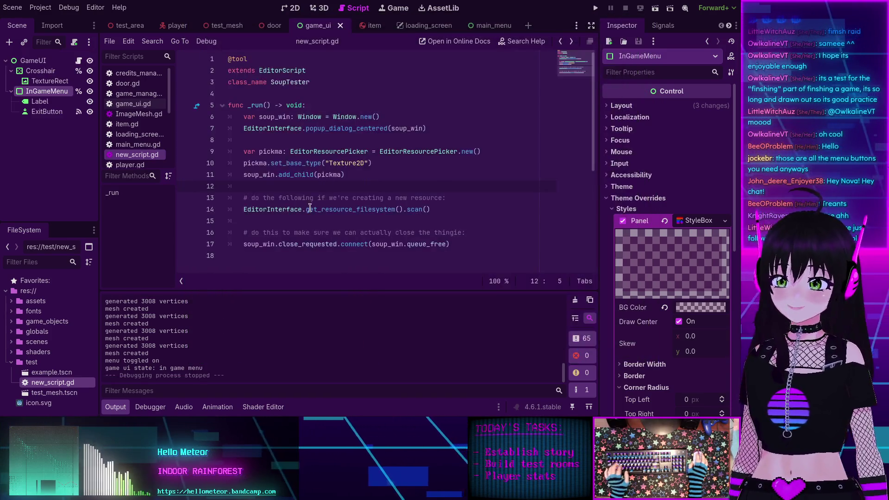
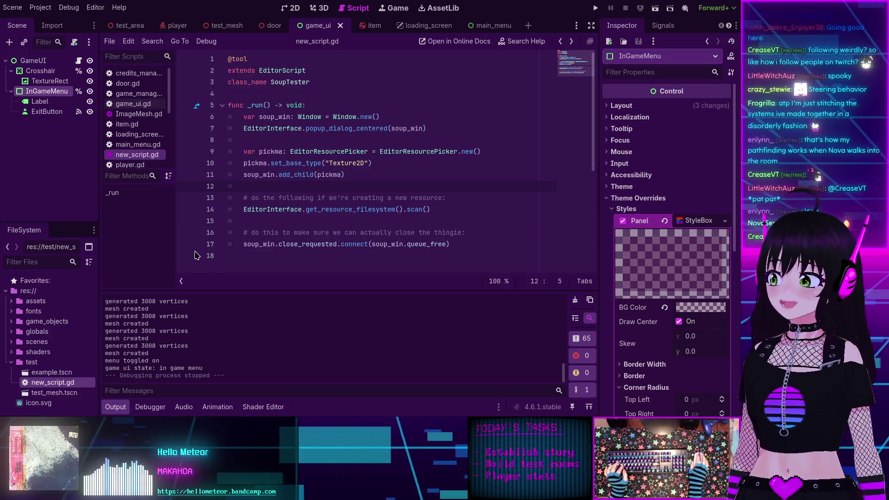
Step: Test-run the game: start it, open the in-game menu, exit, then stop the run
{"action": "left_click", "coordinate": [113, 408]}
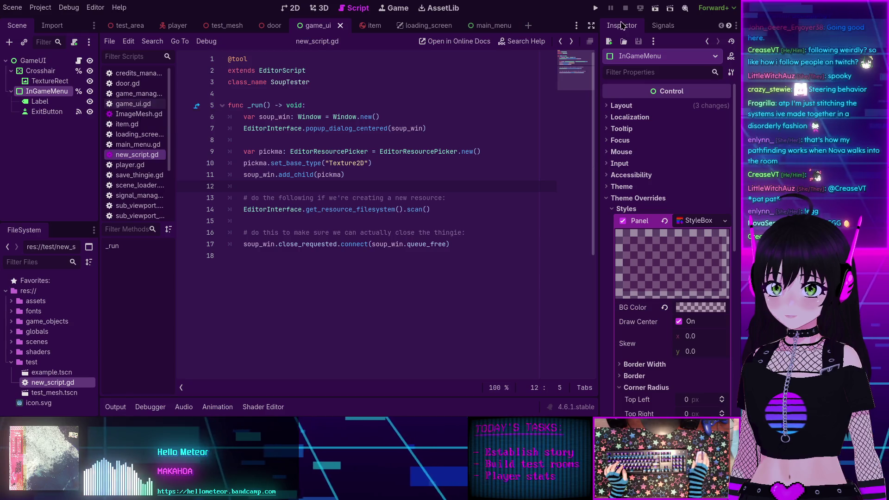
{"action": "left_click", "coordinate": [595, 7]}
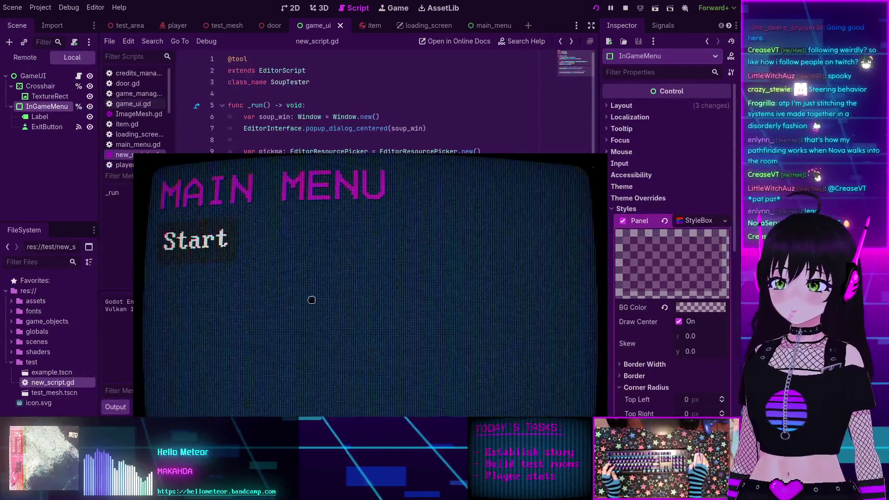
{"action": "key", "text": "Return"}
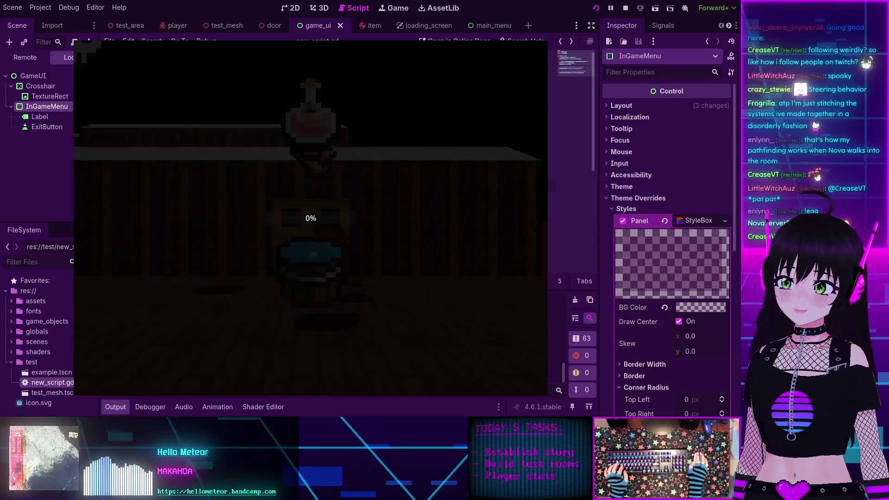
{"action": "key", "text": "Escape"}
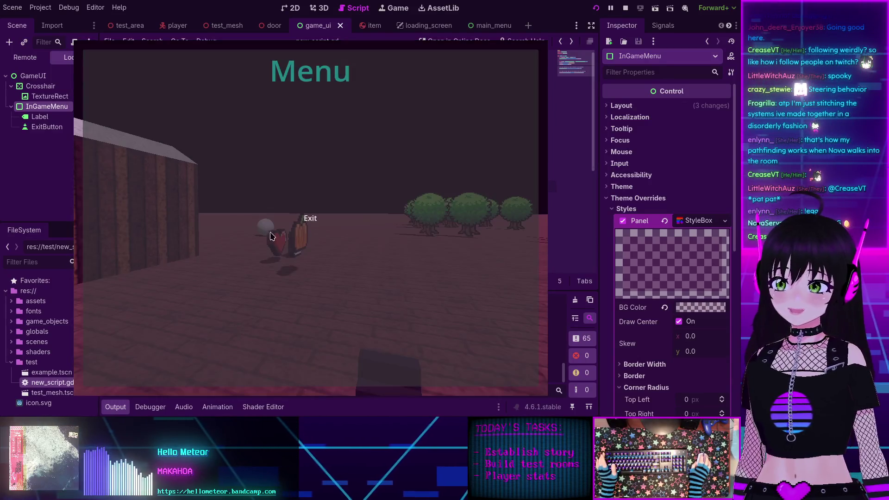
{"action": "left_click", "coordinate": [311, 219]}
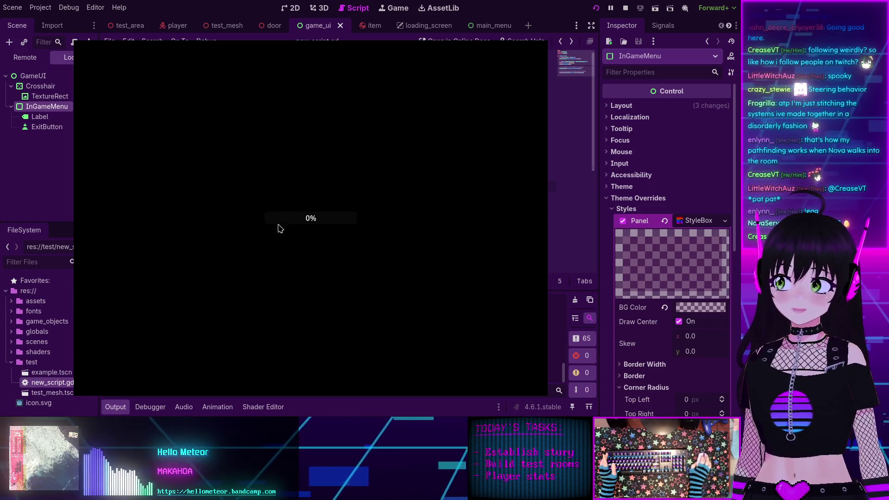
{"action": "left_click", "coordinate": [626, 8]}
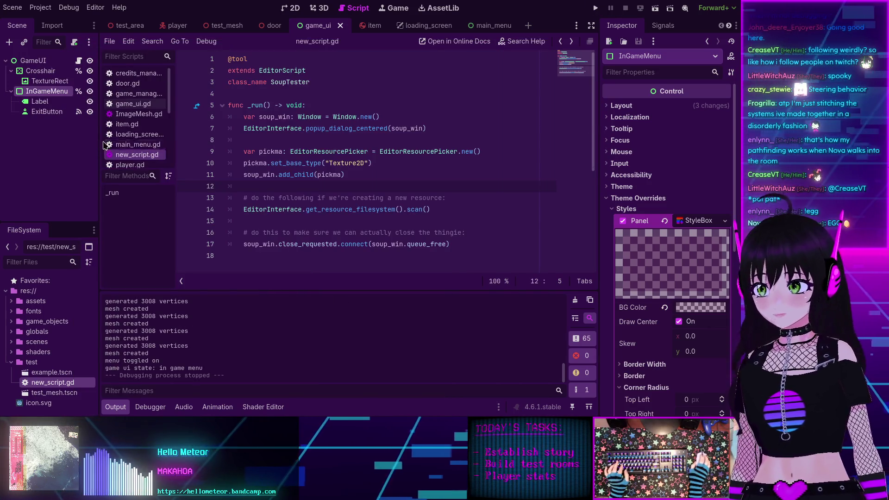
Step: Review game_manager.gd and main_menu.gd, then open main_menu.tscn from the scenes folder
{"action": "left_click", "coordinate": [133, 95]}
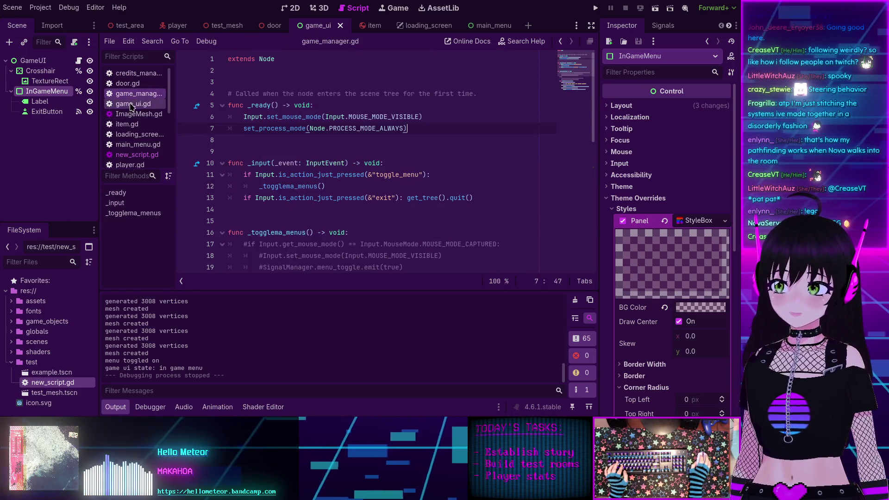
{"action": "left_click", "coordinate": [142, 146]}
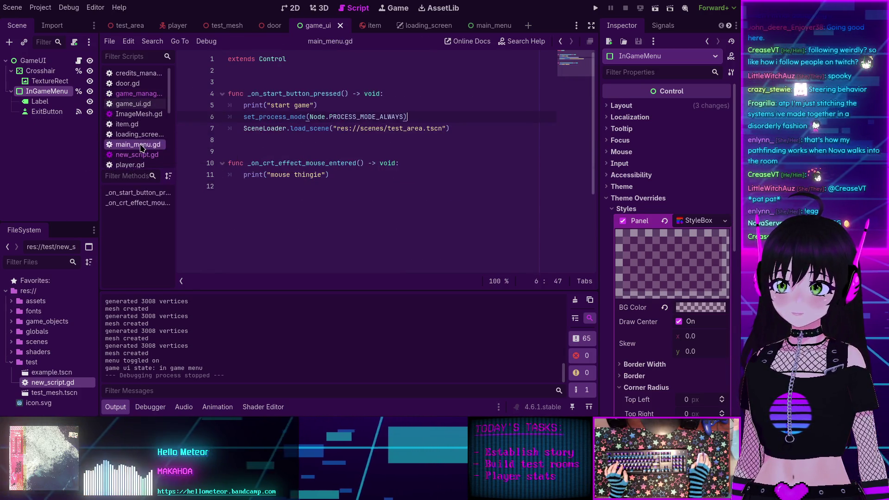
{"action": "left_click", "coordinate": [12, 332]}
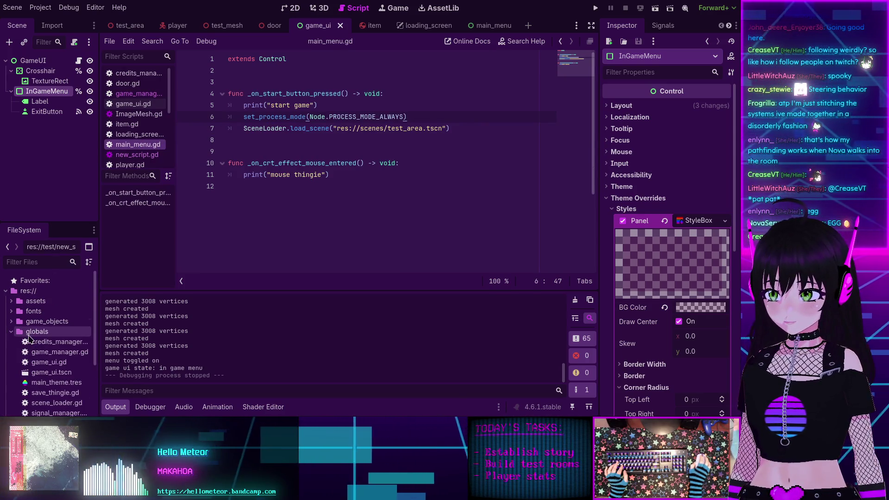
{"action": "left_click", "coordinate": [28, 333]}
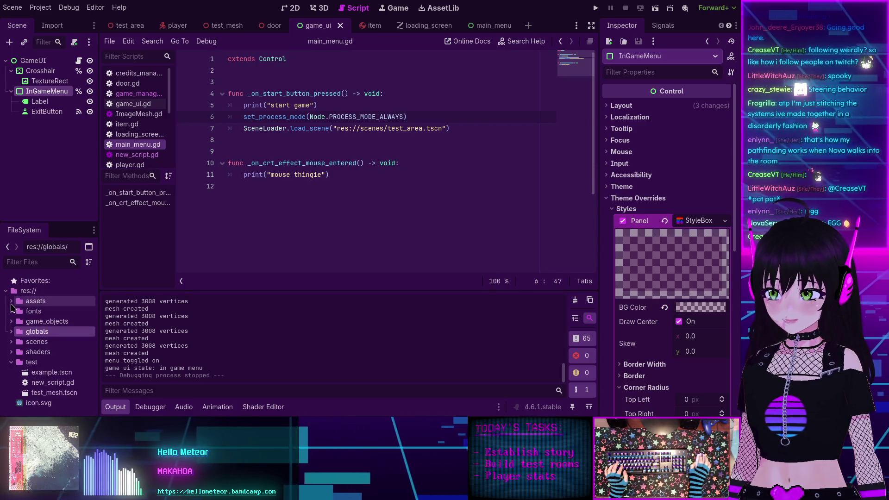
{"action": "left_click", "coordinate": [11, 343]}
{"action": "scroll", "coordinate": [31, 364], "scroll_direction": "down", "scroll_amount": 1}
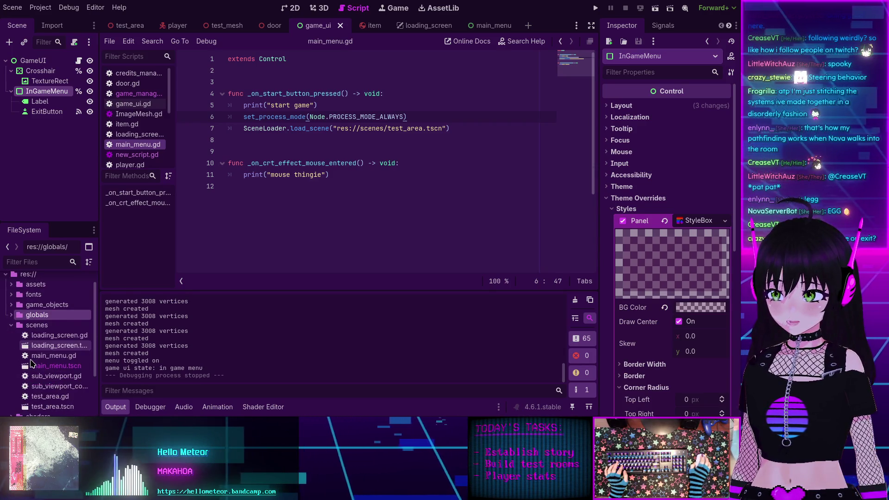
{"action": "scroll", "coordinate": [31, 363], "scroll_direction": "down", "scroll_amount": 1}
{"action": "double_click", "coordinate": [53, 349]}
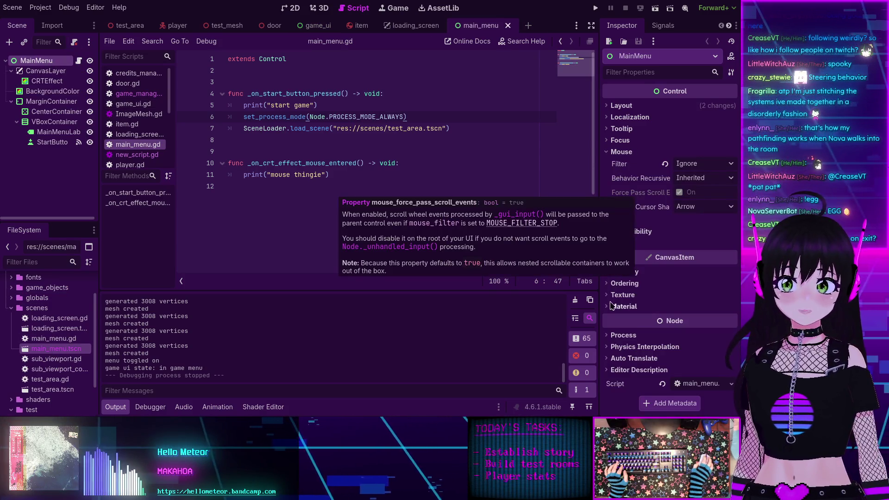
Step: Set the MainMenu root's Process Mode to Always and select the set_process_mode line in its script
{"action": "left_click", "coordinate": [608, 339]}
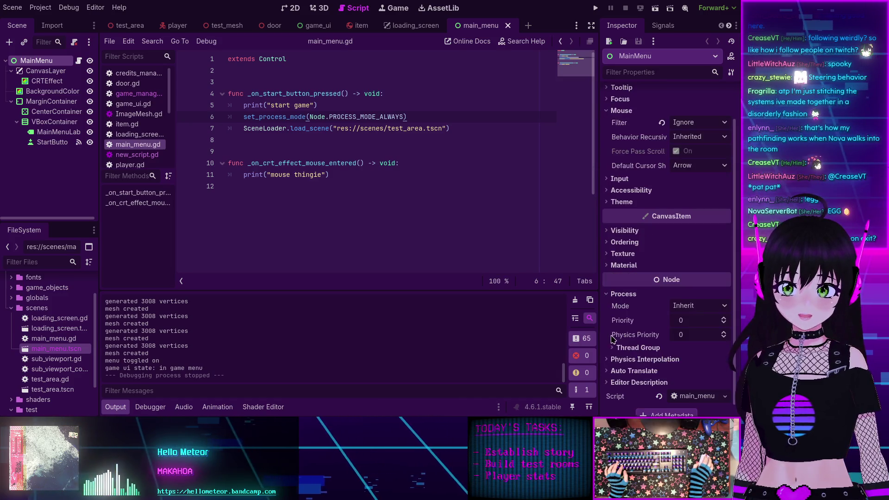
{"action": "left_click", "coordinate": [688, 306]}
{"action": "left_click", "coordinate": [696, 353]}
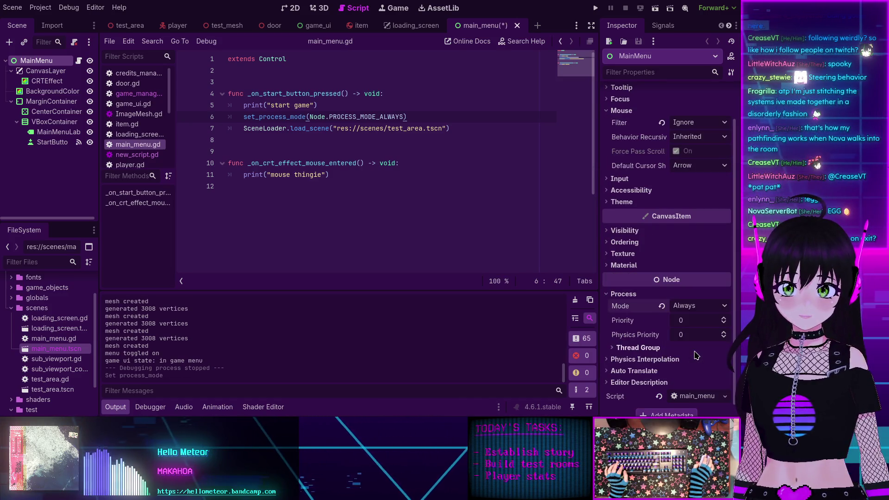
{"action": "left_click", "coordinate": [79, 61]}
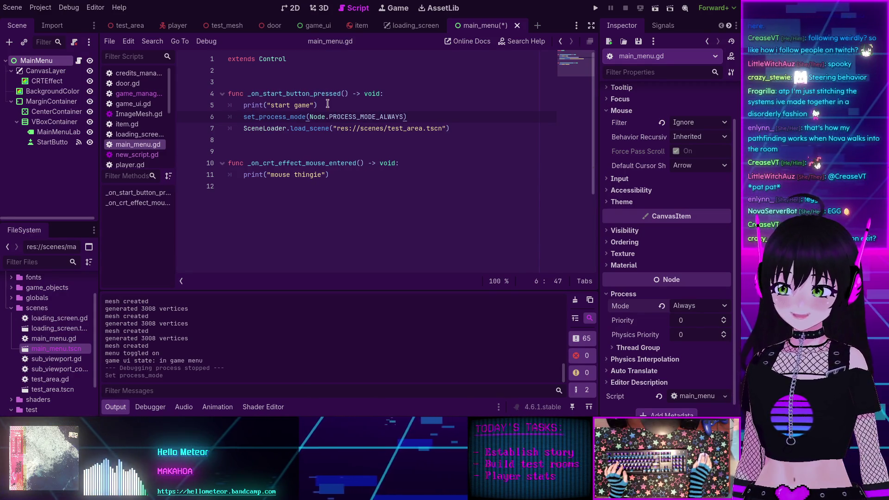
{"action": "left_click_drag", "start_coordinate": [246, 118], "coordinate": [424, 117]}
{"action": "key", "text": "ctrl+c"}
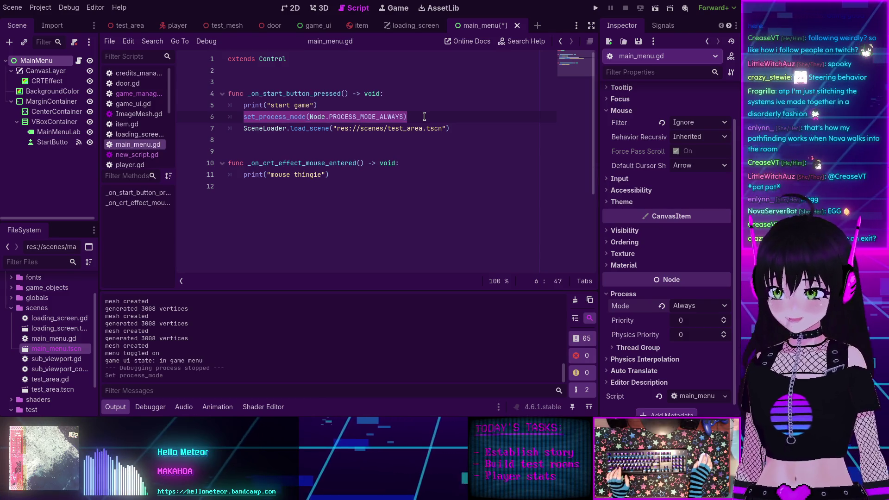
Step: Move set_process_mode(Node.PROCESS_MODE_ALWAYS) from the start handler into a new _ready() and tidy blank lines
{"action": "key", "text": "BackSpace"}
{"action": "key", "text": "BackSpace"}
{"action": "key", "text": "BackSpace"}
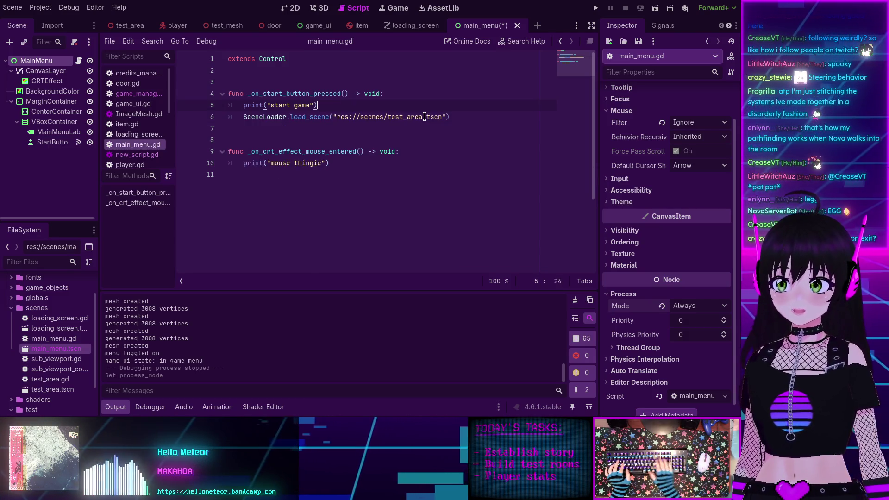
{"action": "key", "text": "Up"}
{"action": "key", "text": "Up"}
{"action": "key", "text": "Return"}
{"action": "key", "text": "Return"}
{"action": "key", "text": "Up"}
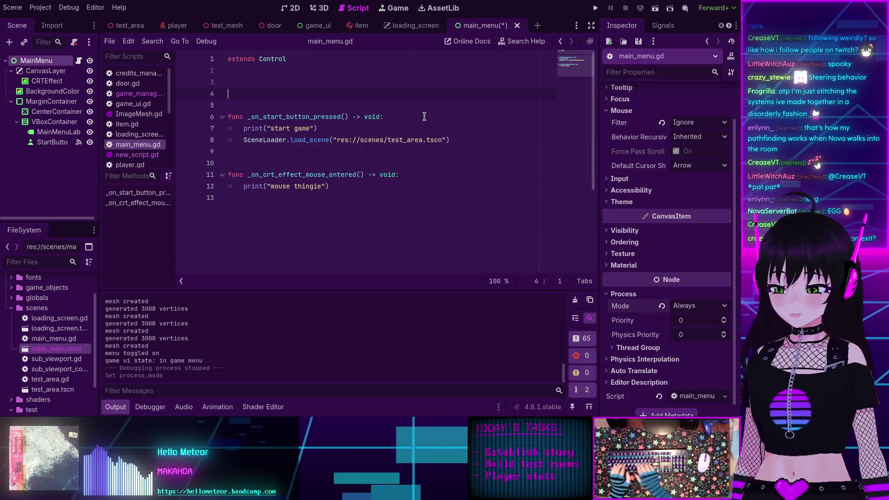
{"action": "type", "text": "func _ready() -> void:"}
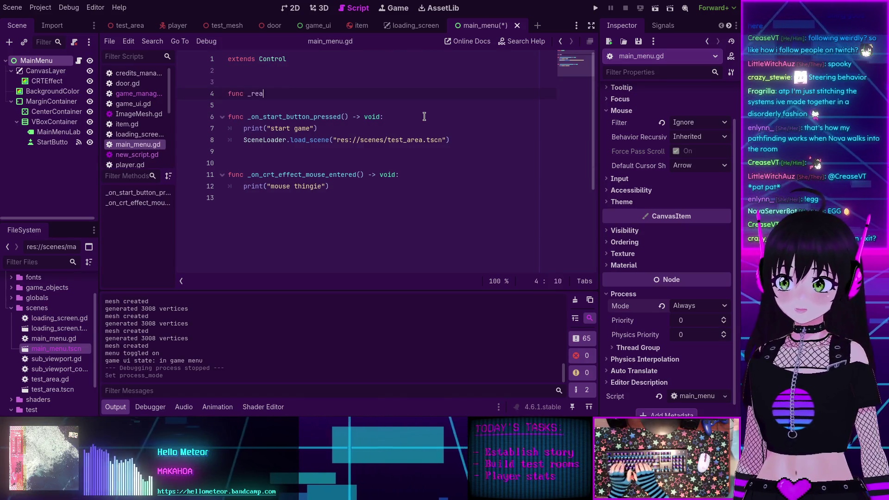
{"action": "key", "text": "Return"}
{"action": "key", "text": "Return"}
{"action": "key", "text": "ctrl+v"}
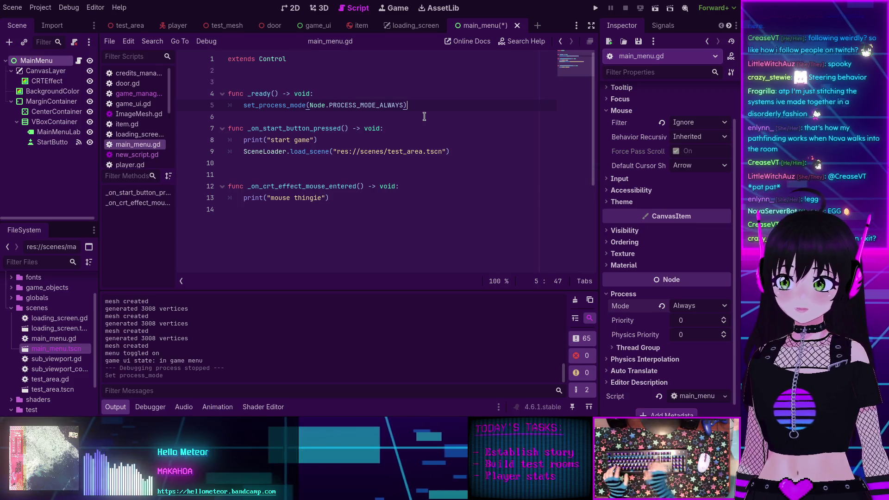
{"action": "key", "text": "ctrl+s"}
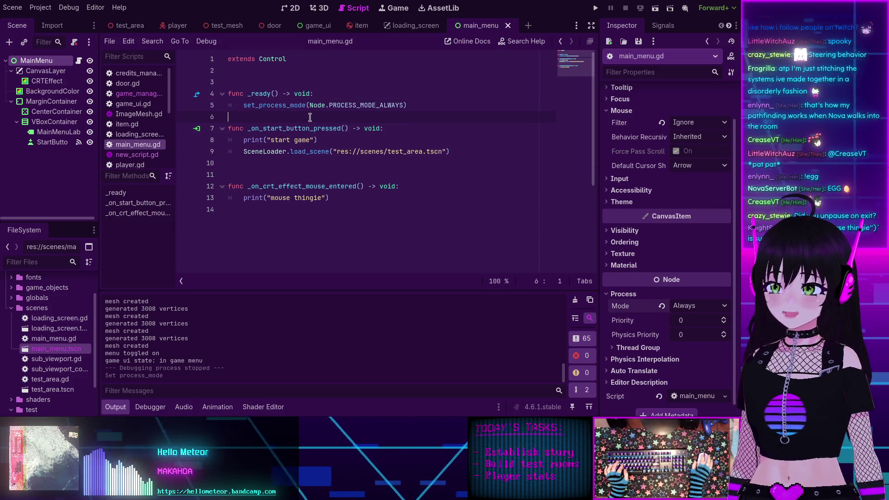
{"action": "key", "text": "Return"}
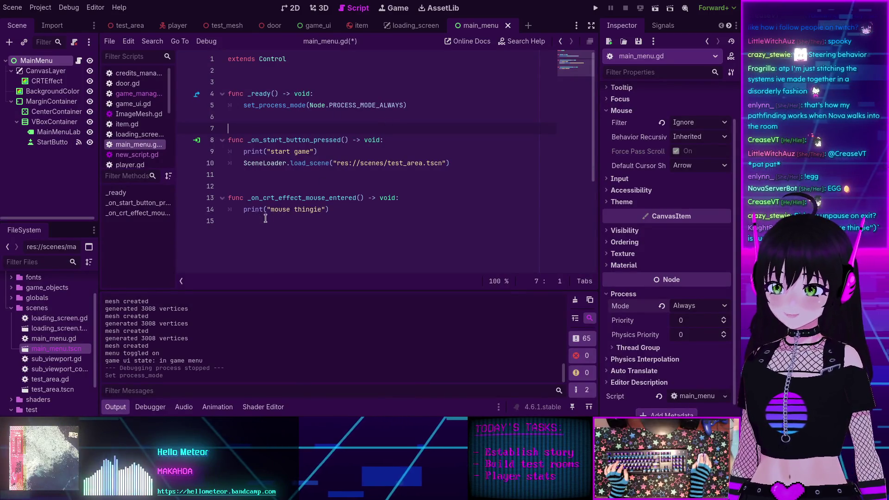
{"action": "left_click", "coordinate": [238, 230]}
{"action": "key", "text": "BackSpace"}
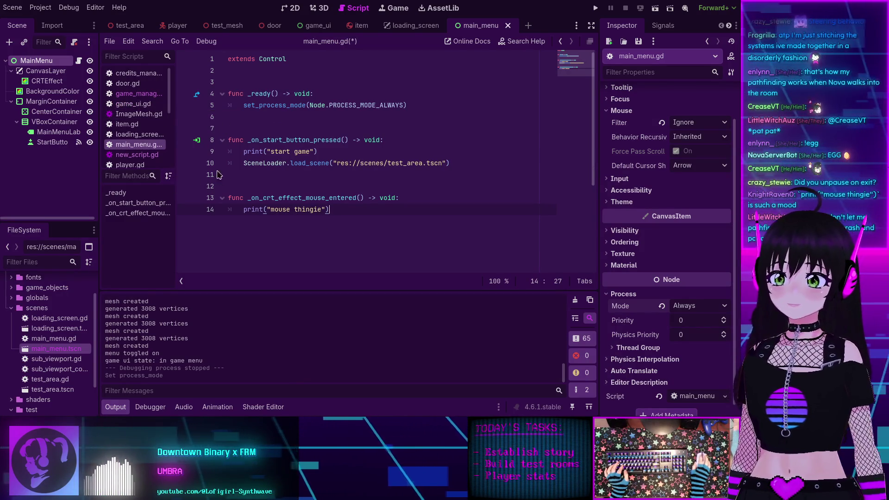
{"action": "left_click", "coordinate": [595, 8]}
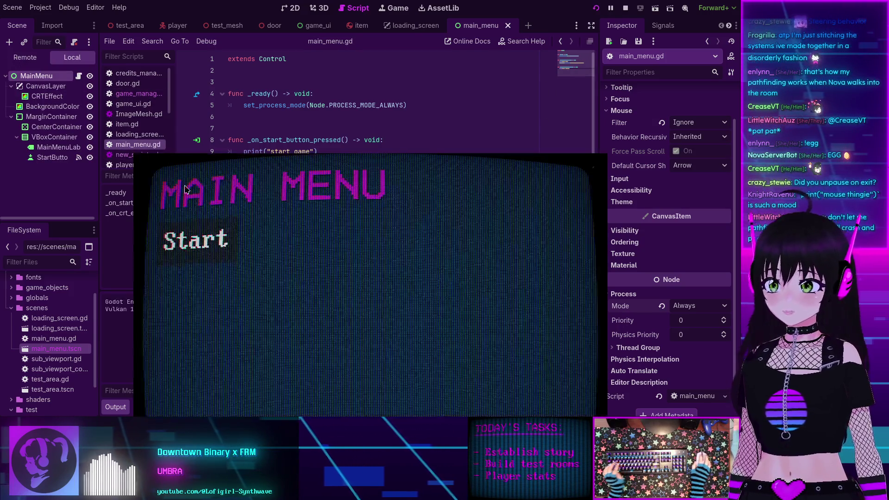
{"action": "left_click", "coordinate": [144, 158]}
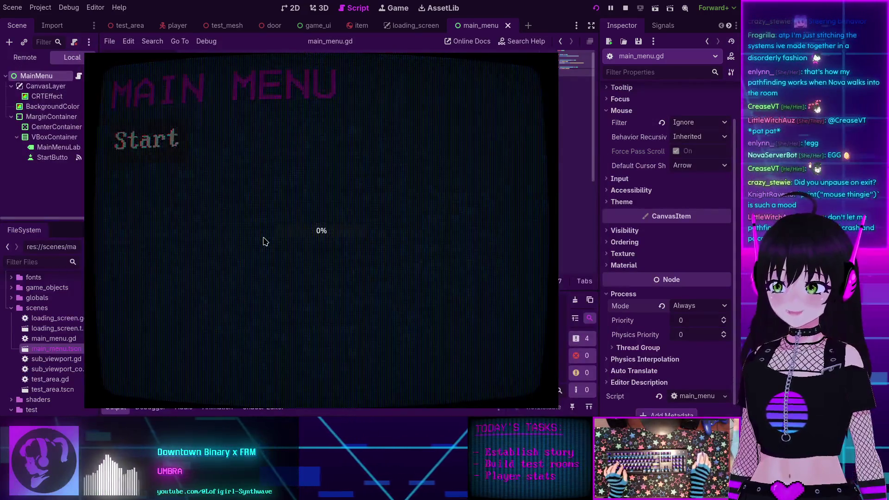
{"action": "key", "text": "Escape"}
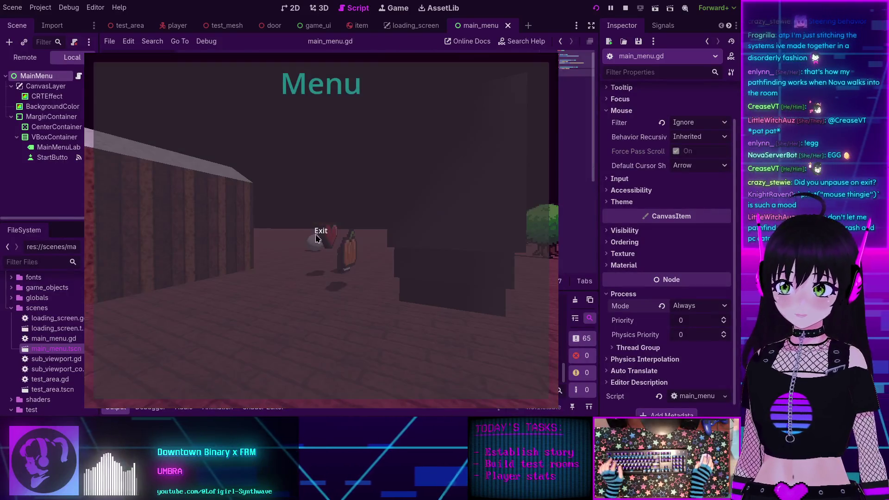
{"action": "left_click", "coordinate": [321, 231]}
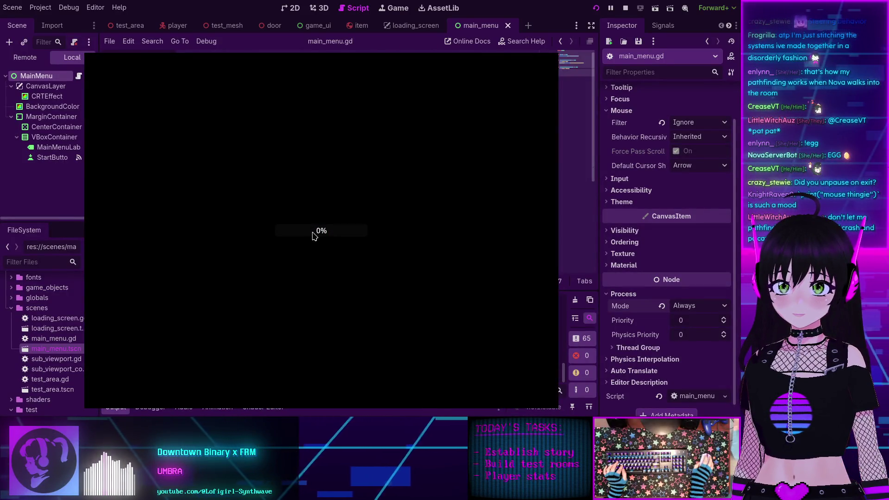
{"action": "left_click", "coordinate": [626, 9]}
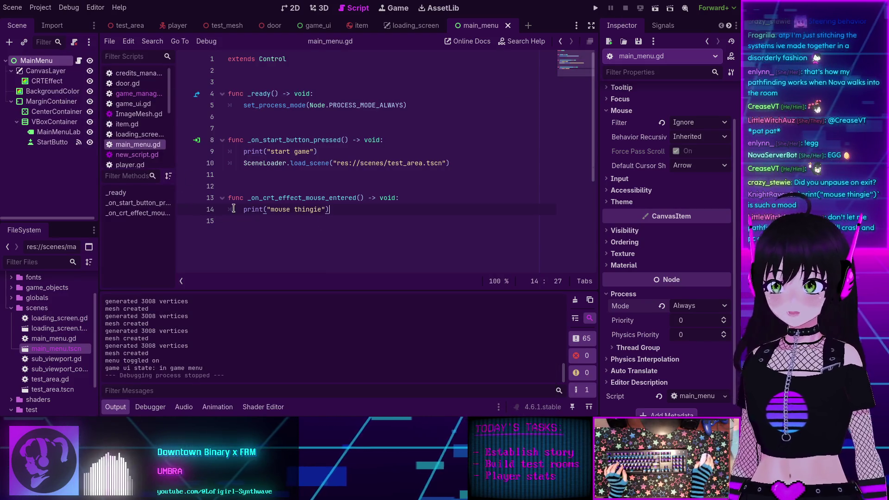
{"action": "left_click", "coordinate": [130, 95]}
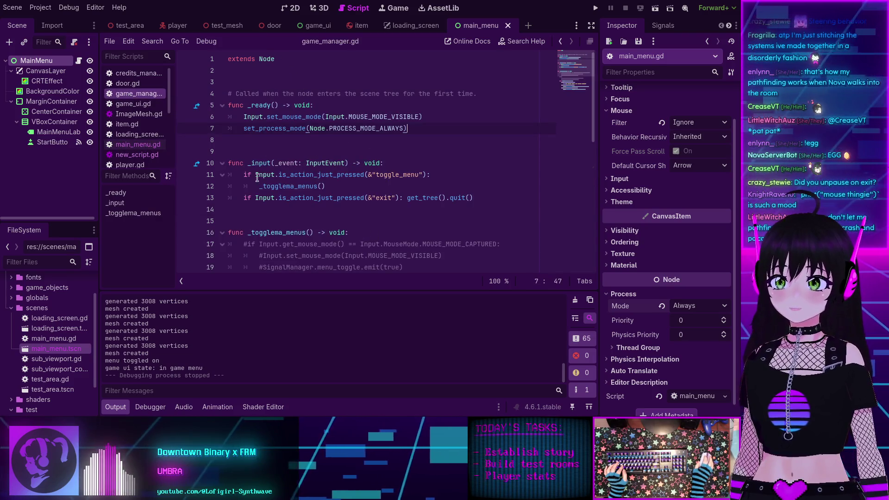
Step: Check main_menu.gd, scroll game_ui.gd down to set_ui_state, and bring up Find in Files
{"action": "mouse_move", "coordinate": [257, 130]}
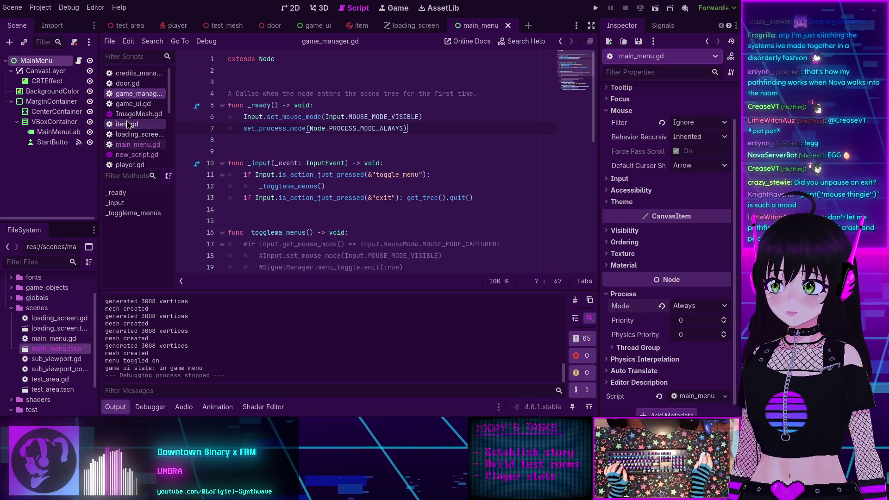
{"action": "left_click", "coordinate": [130, 145]}
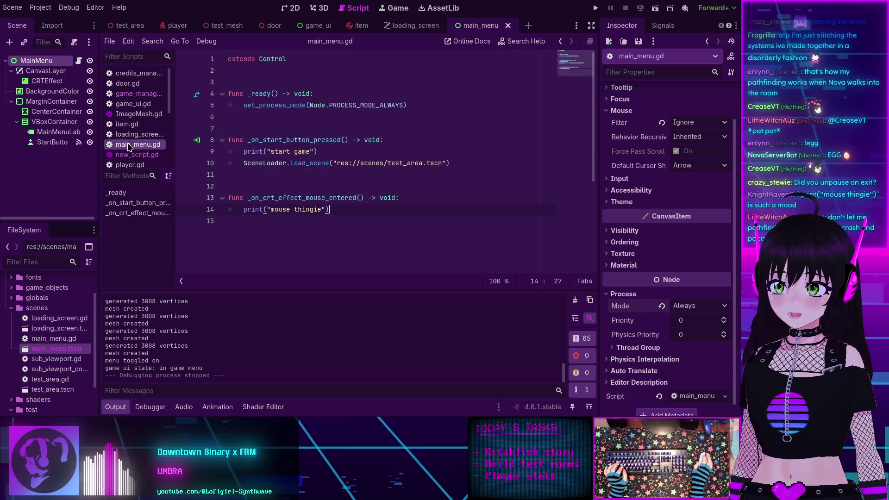
{"action": "scroll", "coordinate": [129, 146], "scroll_direction": "down", "scroll_amount": 3}
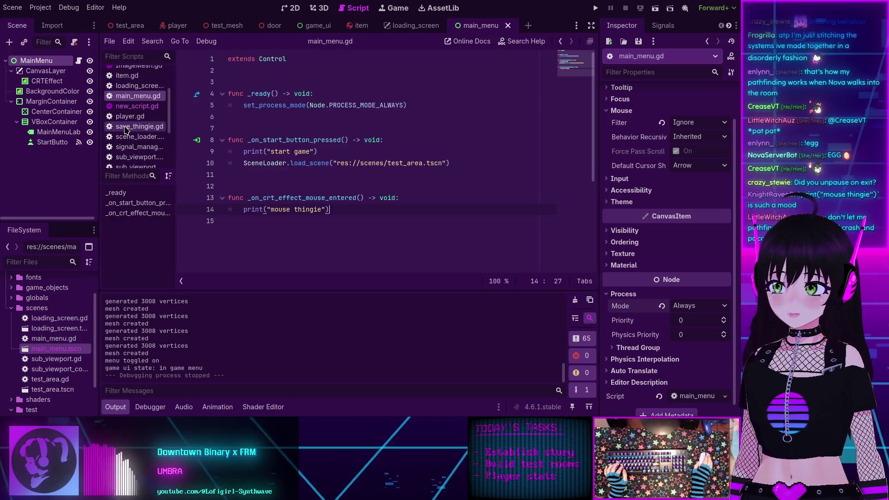
{"action": "scroll", "coordinate": [130, 116], "scroll_direction": "up", "scroll_amount": 2}
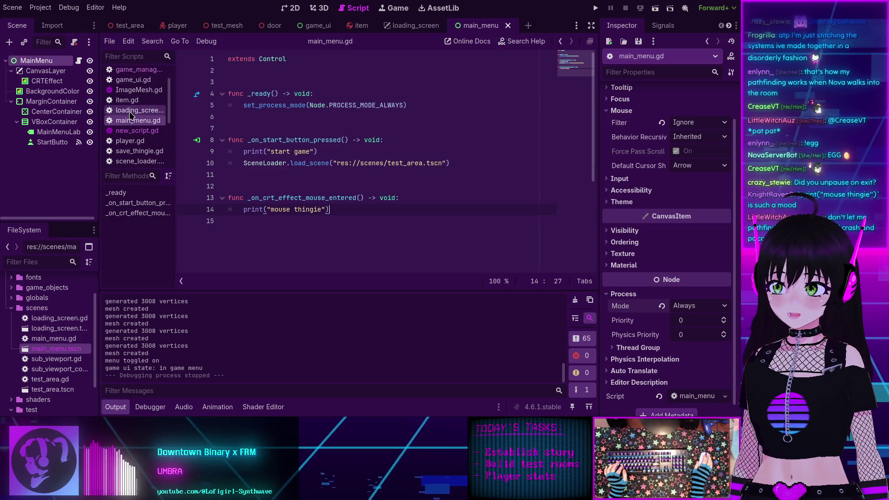
{"action": "left_click", "coordinate": [127, 95]}
{"action": "scroll", "coordinate": [235, 138], "scroll_direction": "down", "scroll_amount": 7}
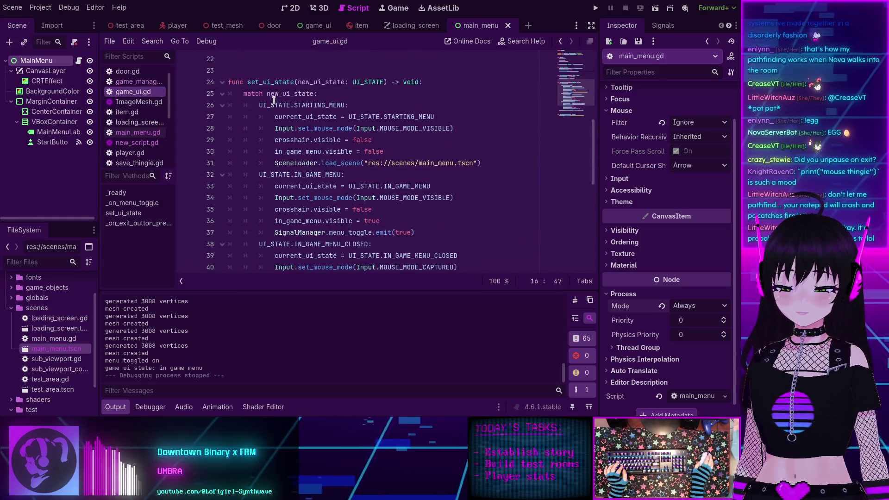
{"action": "scroll", "coordinate": [283, 132], "scroll_direction": "down", "scroll_amount": 1}
{"action": "scroll", "coordinate": [283, 132], "scroll_direction": "down", "scroll_amount": 1}
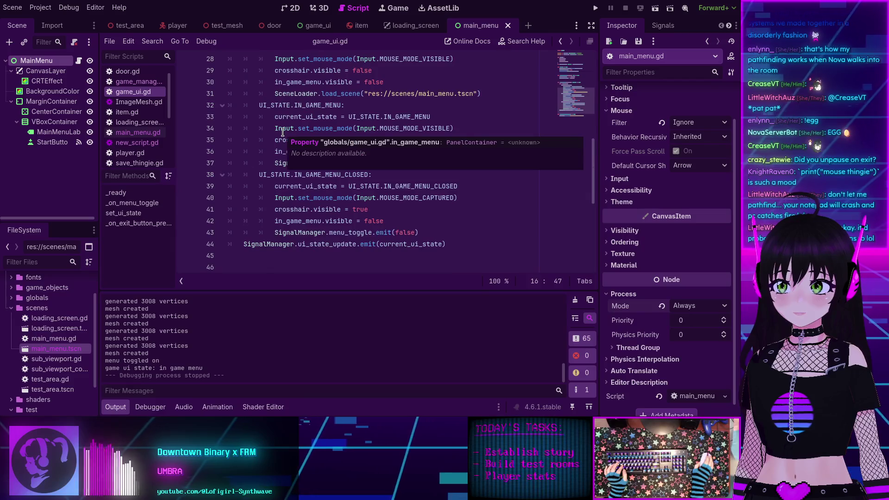
{"action": "scroll", "coordinate": [349, 209], "scroll_direction": "down", "scroll_amount": 2}
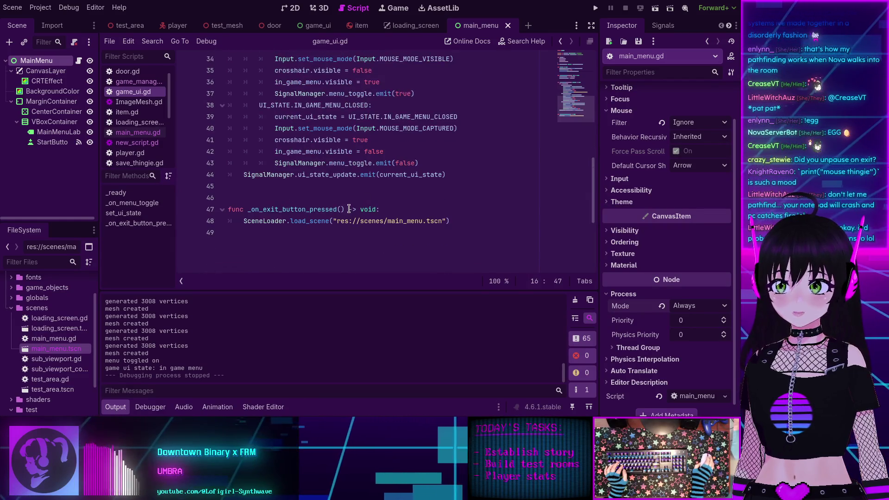
{"action": "key", "text": "ctrl+shift+f"}
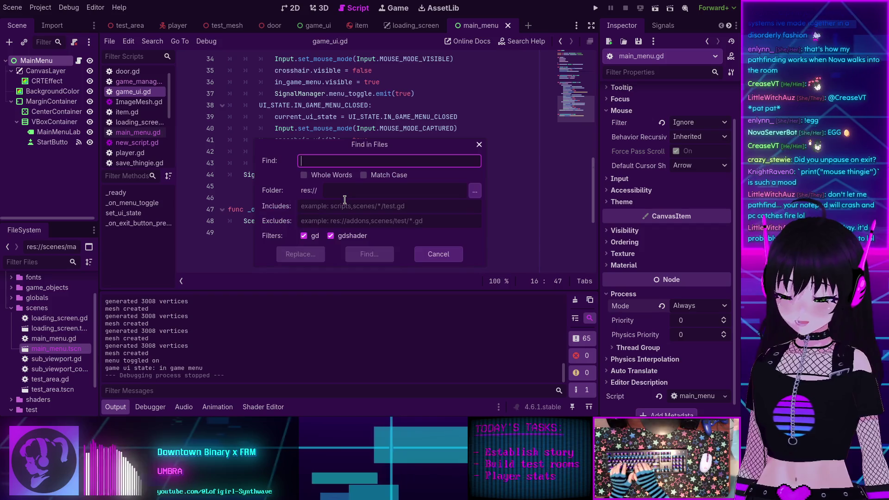
Step: Search 'paused', change test_area.gd line 13 to get_tree().paused = false, and run the game
{"action": "type", "text": "paused"}
{"action": "key", "text": "Return"}
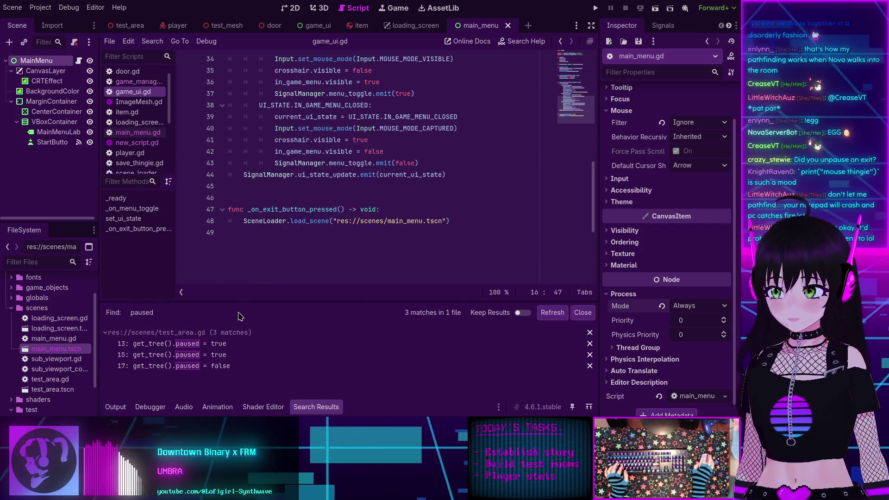
{"action": "left_click", "coordinate": [218, 343]}
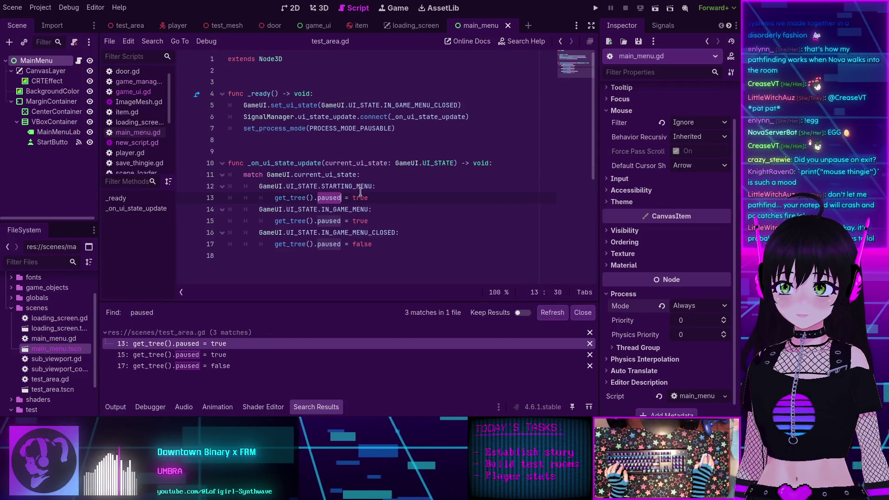
{"action": "double_click", "coordinate": [360, 198]}
{"action": "type", "text": "false"}
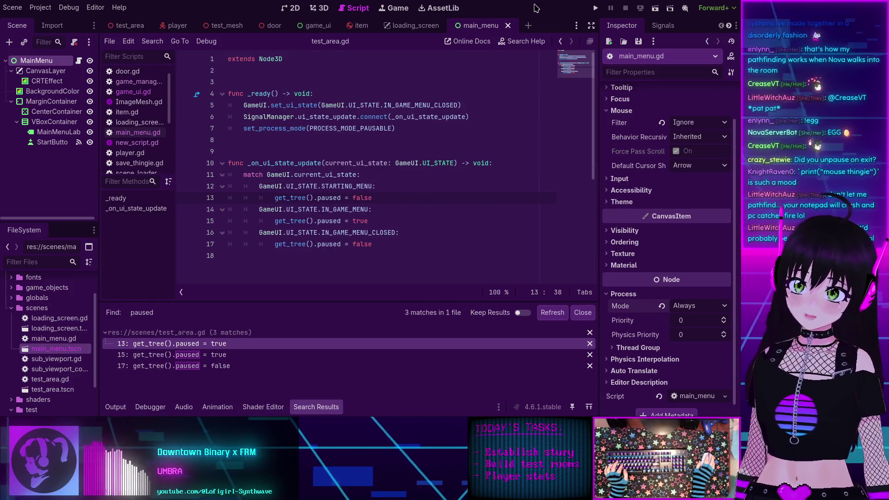
{"action": "key", "text": "F5"}
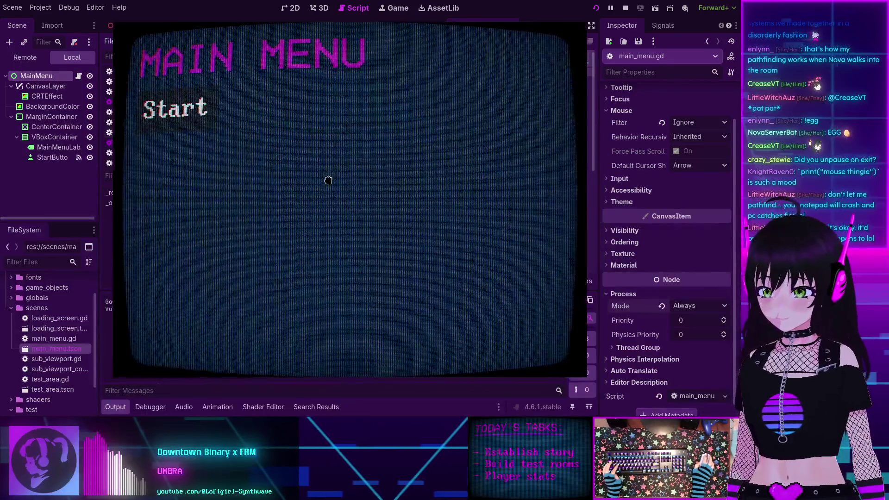
{"action": "key", "text": "Return"}
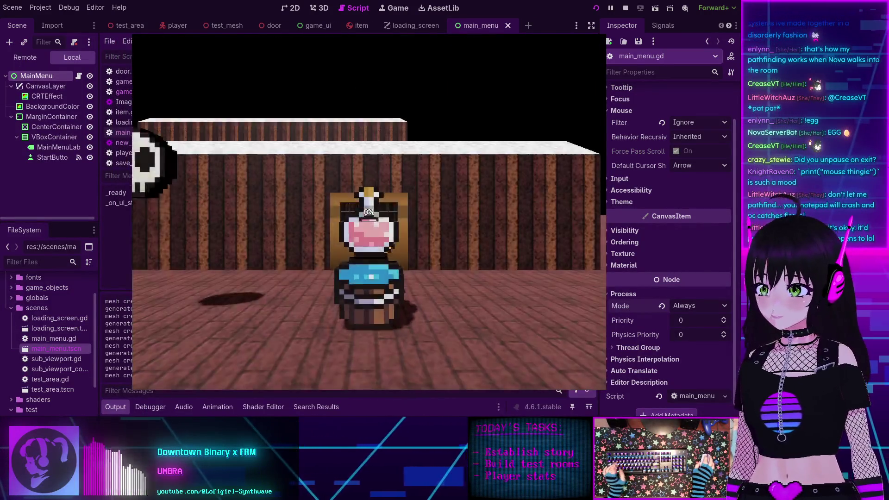
{"action": "key", "text": "s"}
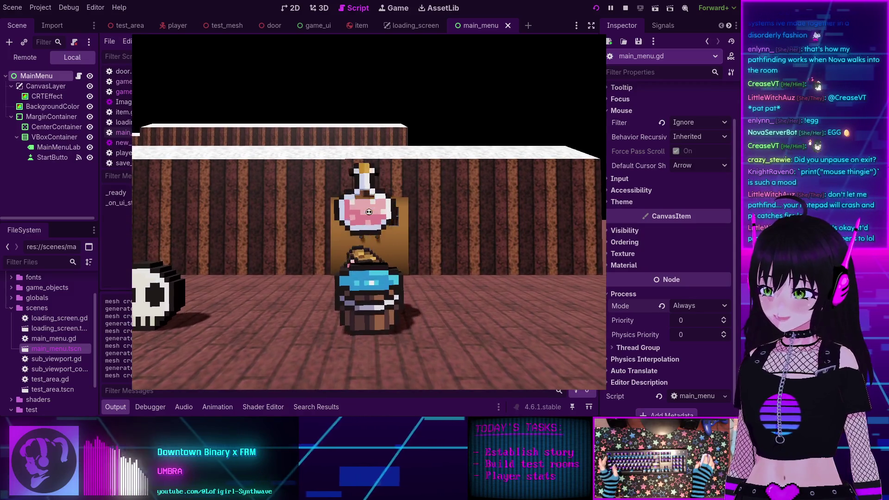
{"action": "key", "text": "s"}
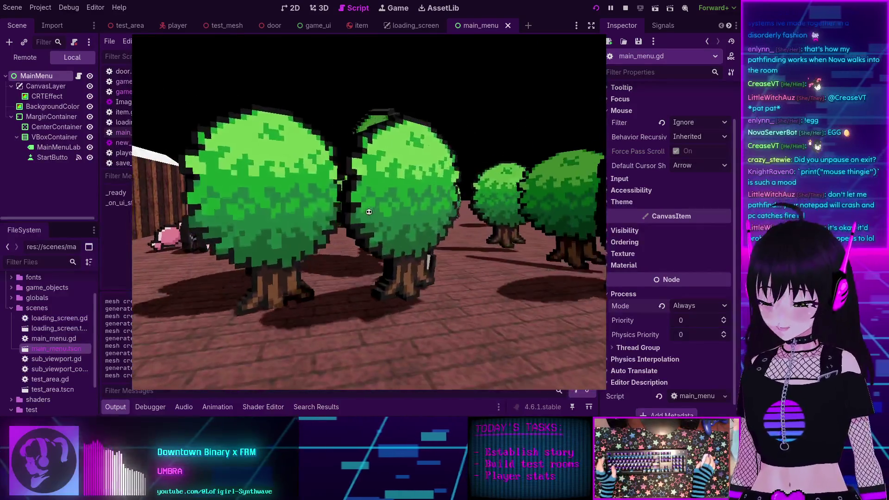
{"action": "key", "text": "Escape"}
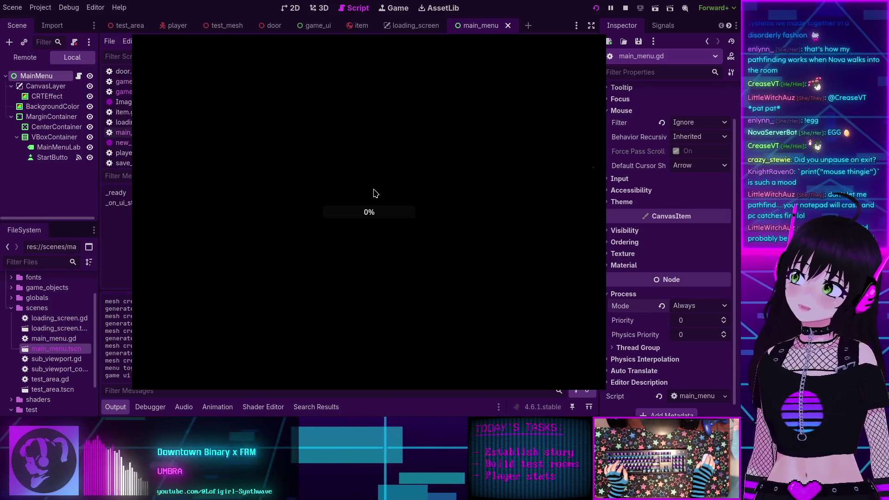
{"action": "left_click", "coordinate": [625, 8]}
{"action": "key", "text": "F5"}
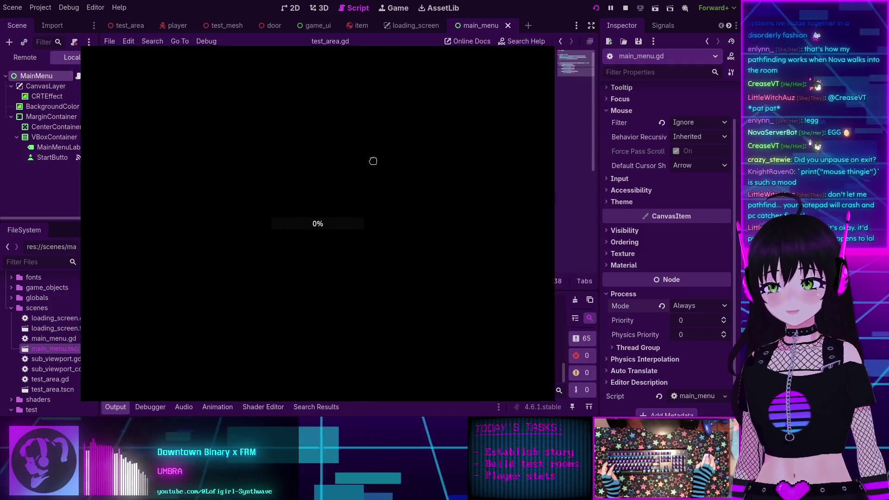
{"action": "left_click", "coordinate": [626, 8]}
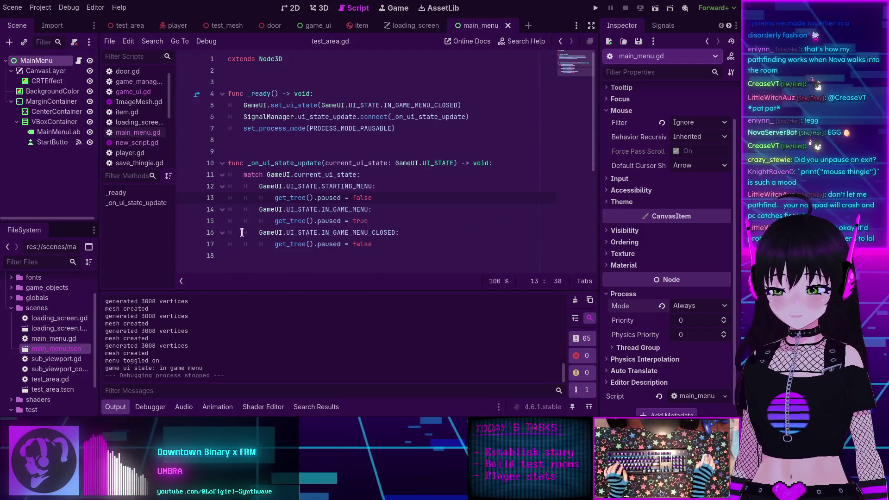
{"action": "left_click", "coordinate": [277, 199]}
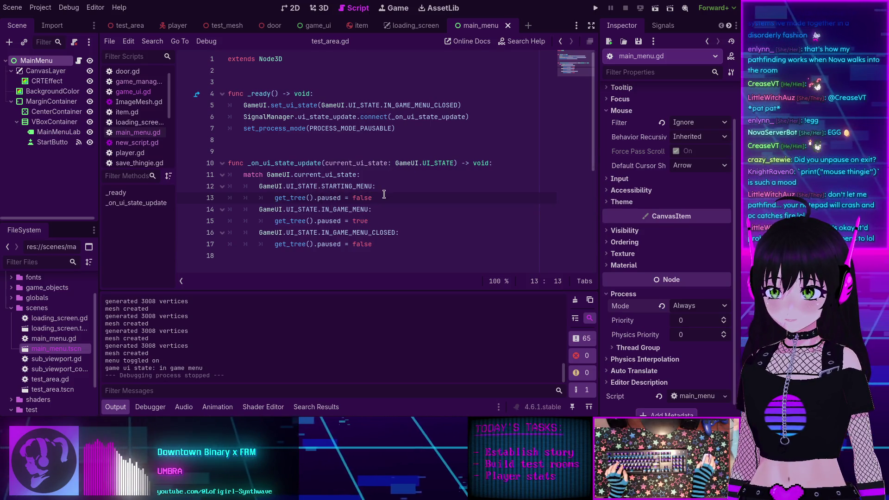
Step: Change line 15's IN_GAME_MENU case to paused = false, then test starting and exiting via the pause menu
{"action": "double_click", "coordinate": [363, 222]}
{"action": "type", "text": "false"}
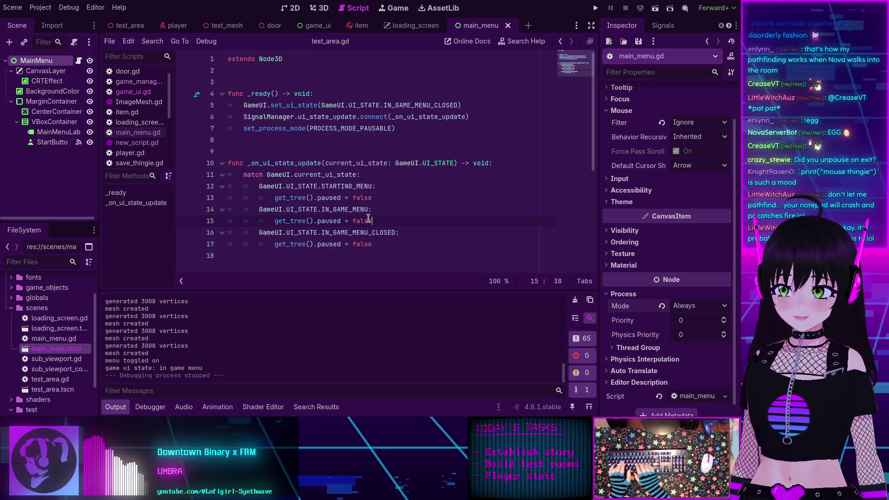
{"action": "left_click", "coordinate": [596, 7]}
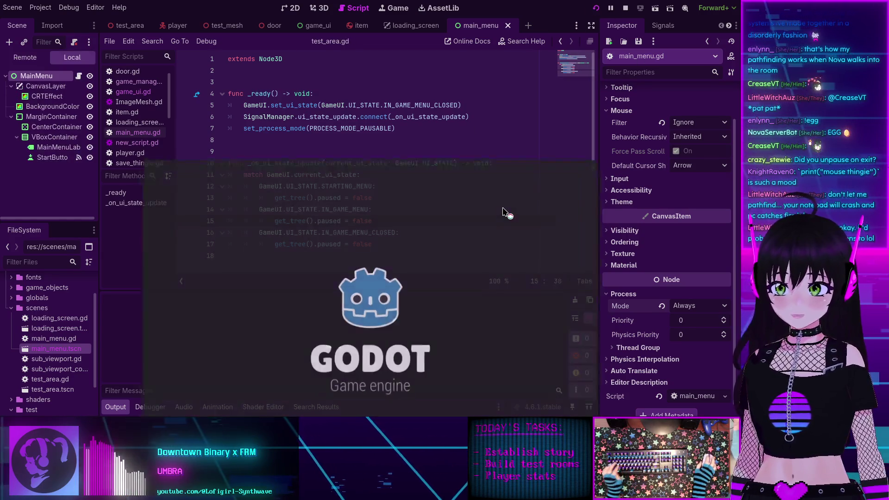
{"action": "key", "text": "Return"}
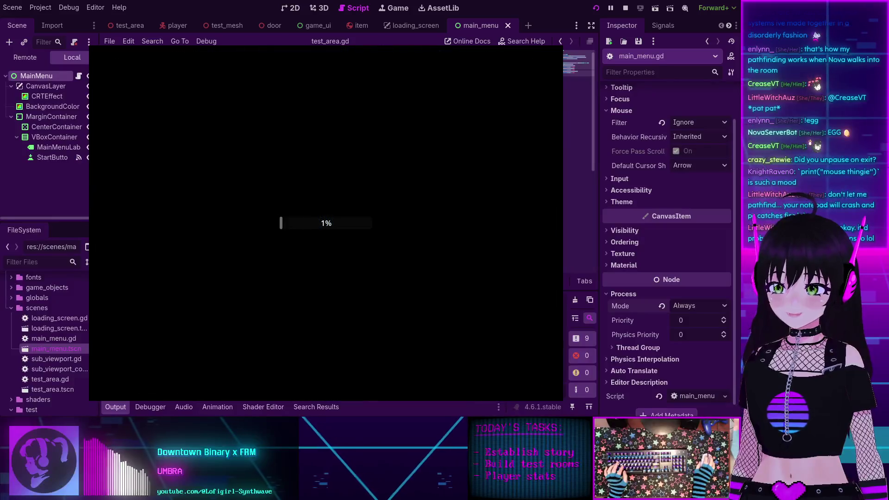
{"action": "key", "text": "Escape"}
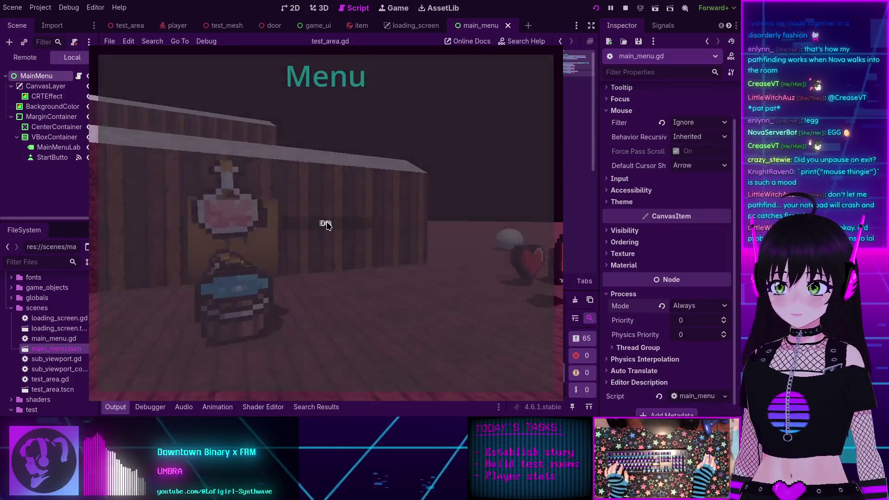
{"action": "left_click", "coordinate": [326, 223]}
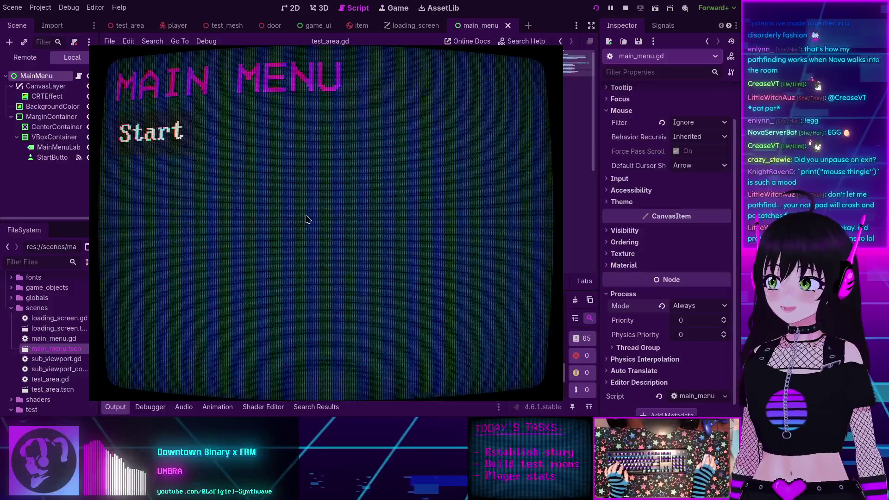
{"action": "left_click", "coordinate": [626, 8]}
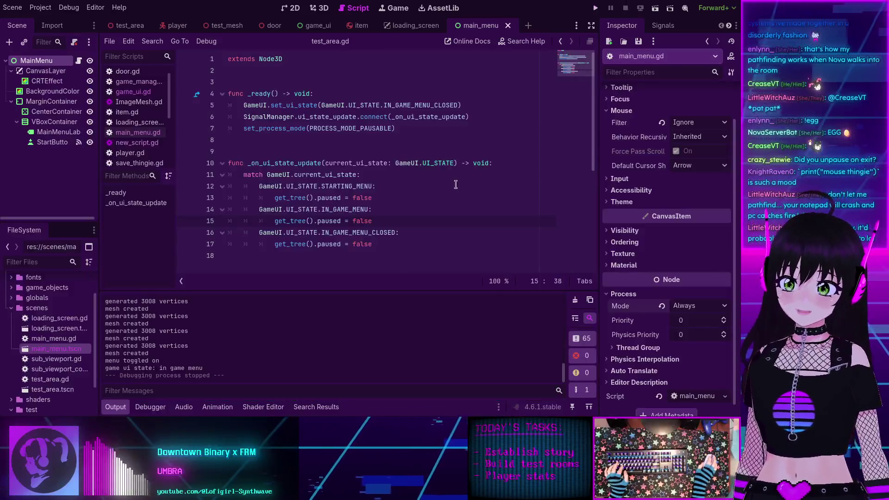
{"action": "double_click", "coordinate": [363, 221]}
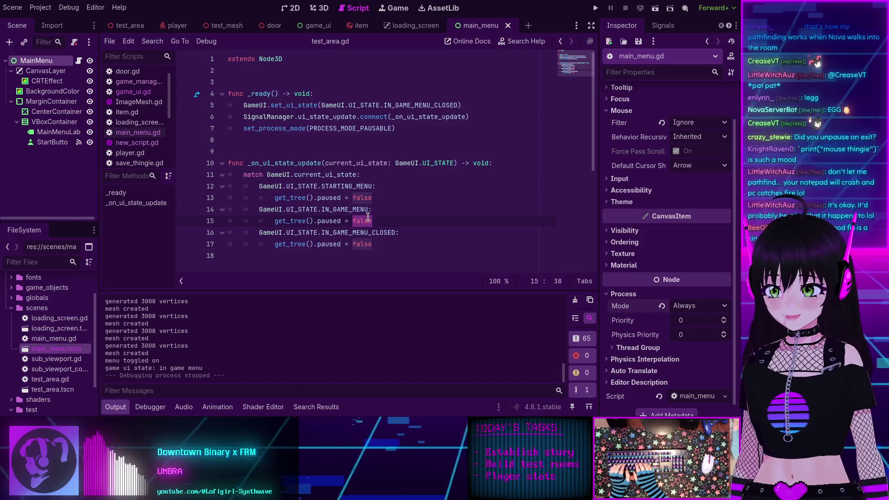
Step: Restore line 15's IN_GAME_MENU case to get_tree().paused = true
{"action": "type", "text": "true"}
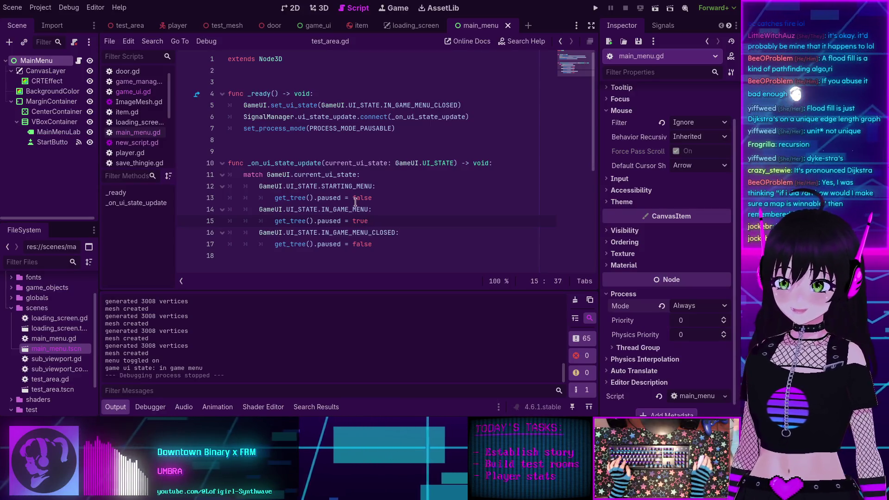
{"action": "scroll", "coordinate": [342, 196], "scroll_direction": "down", "scroll_amount": 3}
{"action": "scroll", "coordinate": [342, 196], "scroll_direction": "up", "scroll_amount": 3}
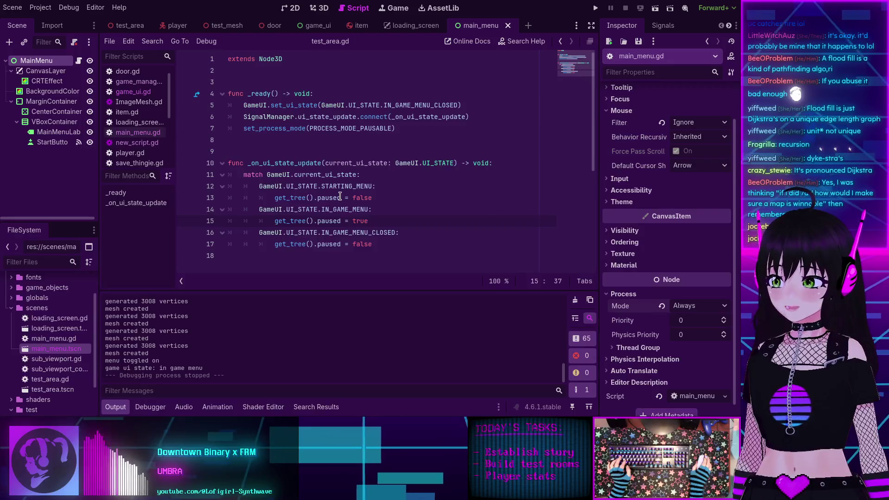
{"action": "mouse_move", "coordinate": [309, 188]}
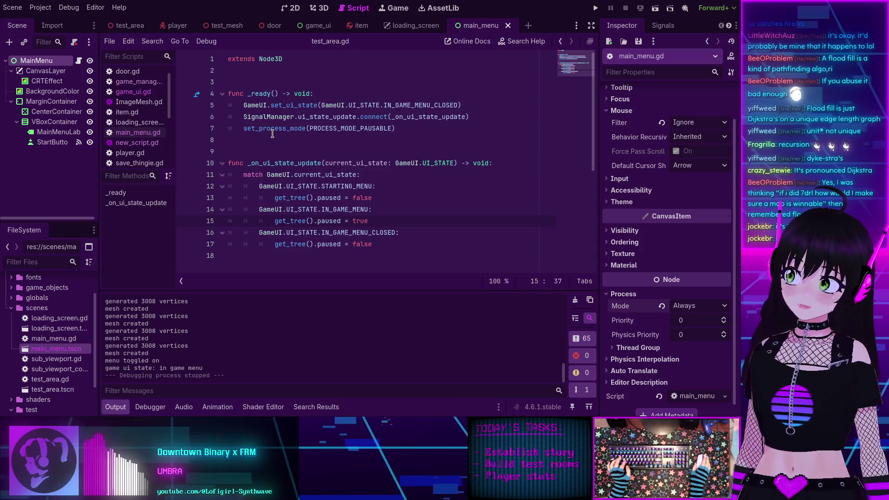
{"action": "mouse_move", "coordinate": [272, 132]}
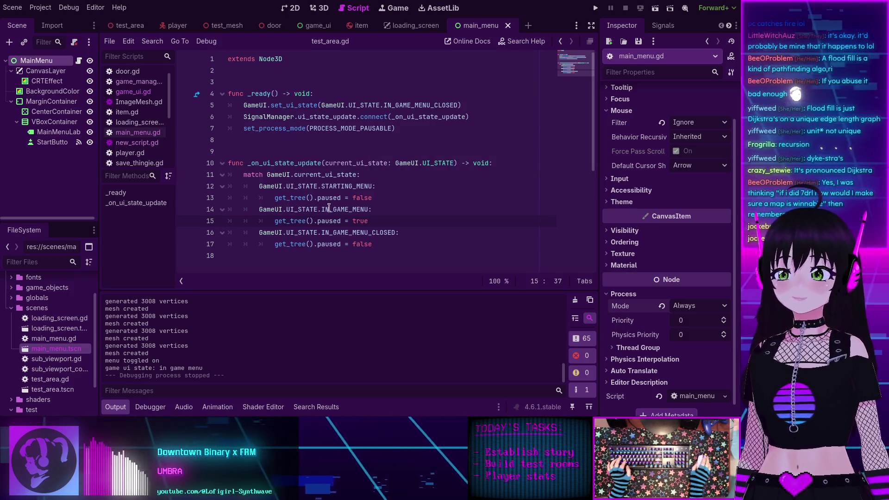
Step: Review the match block, highlighting every use of UI_STATE in test_area.gd
{"action": "left_click", "coordinate": [399, 206]}
{"action": "scroll", "coordinate": [384, 199], "scroll_direction": "down", "scroll_amount": 2}
{"action": "scroll", "coordinate": [324, 153], "scroll_direction": "up", "scroll_amount": 2}
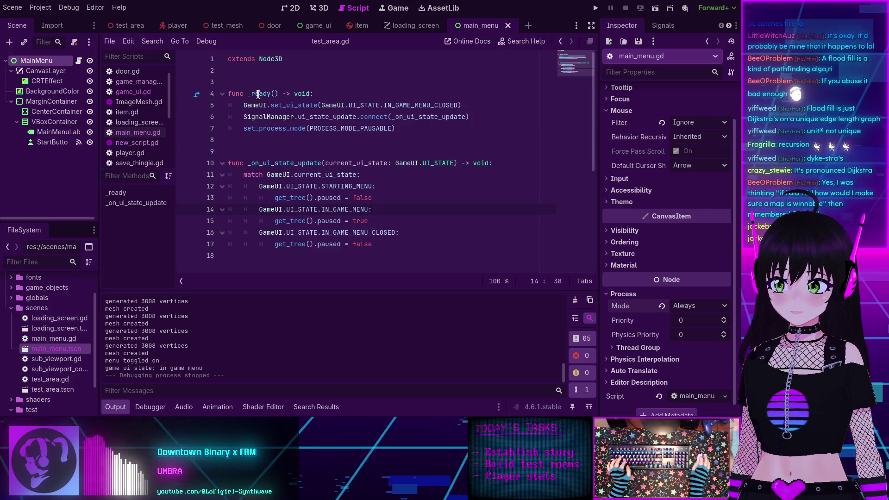
{"action": "left_click", "coordinate": [305, 210]}
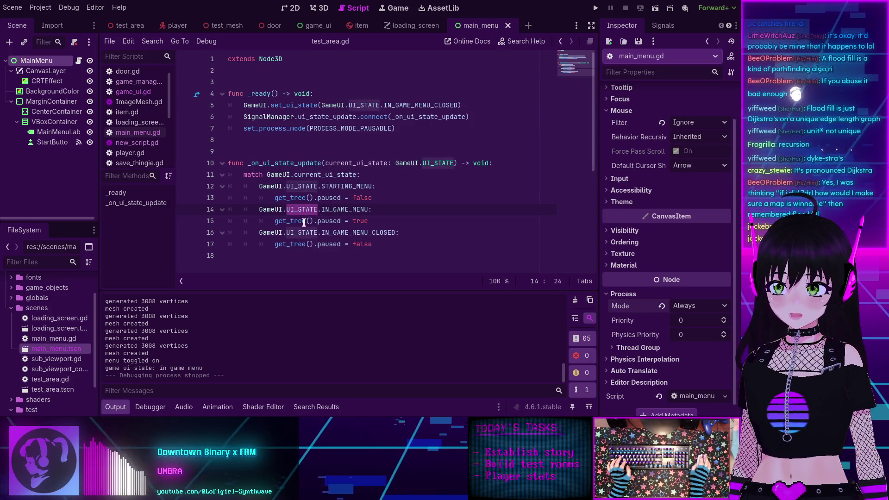
{"action": "double_click", "coordinate": [360, 221]}
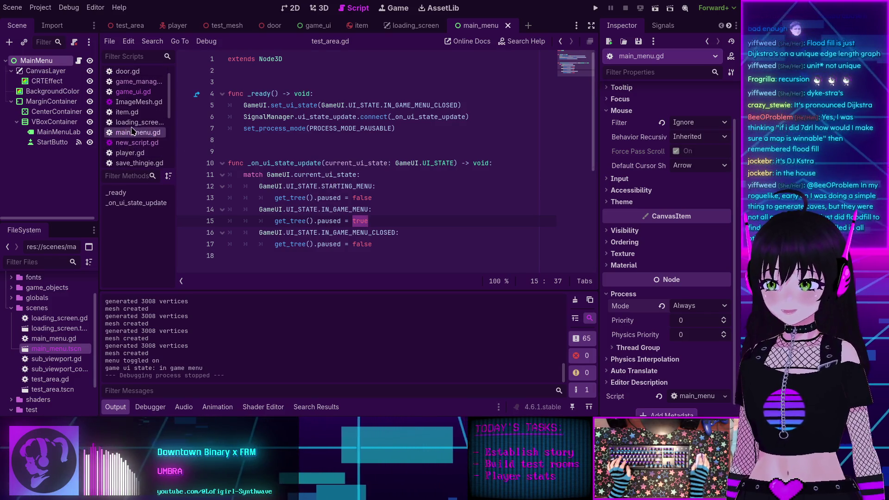
{"action": "scroll", "coordinate": [131, 139], "scroll_direction": "down", "scroll_amount": 1}
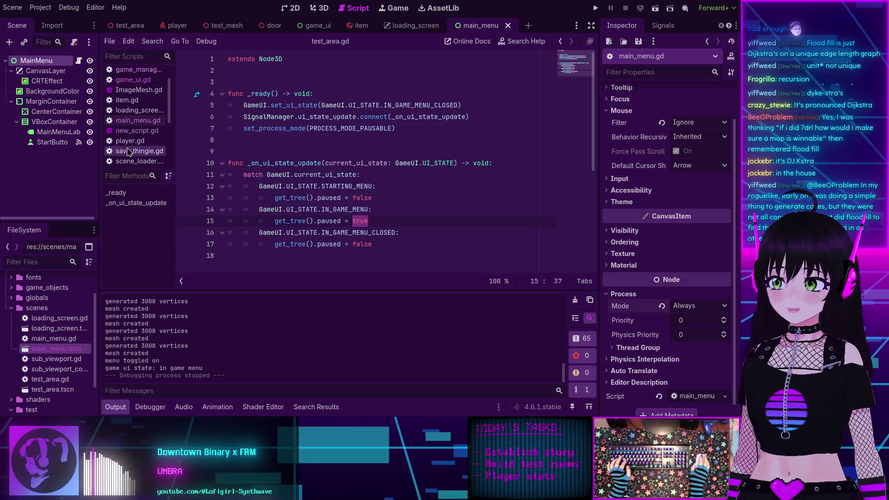
{"action": "scroll", "coordinate": [135, 148], "scroll_direction": "down", "scroll_amount": 2}
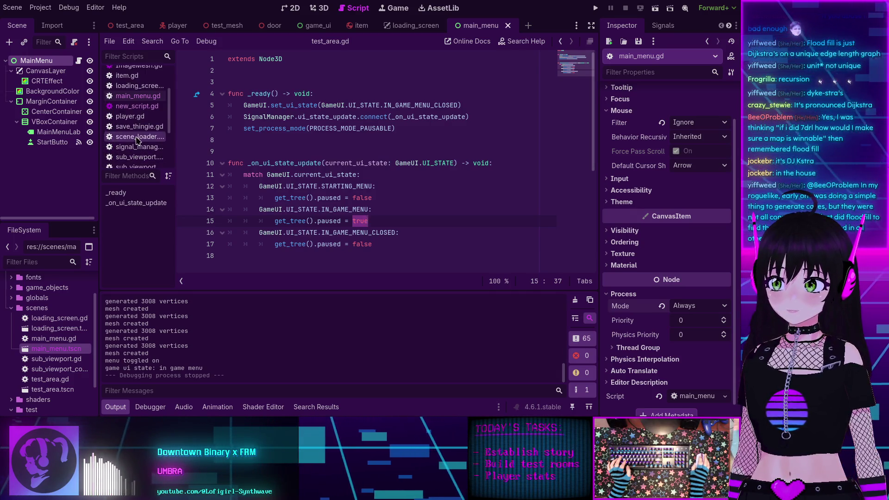
Step: Read through scene_loader.gd's load_scene() and its loading_screen_ready await with the Output panel hidden
{"action": "left_click", "coordinate": [137, 137]}
{"action": "scroll", "coordinate": [287, 156], "scroll_direction": "down", "scroll_amount": 3}
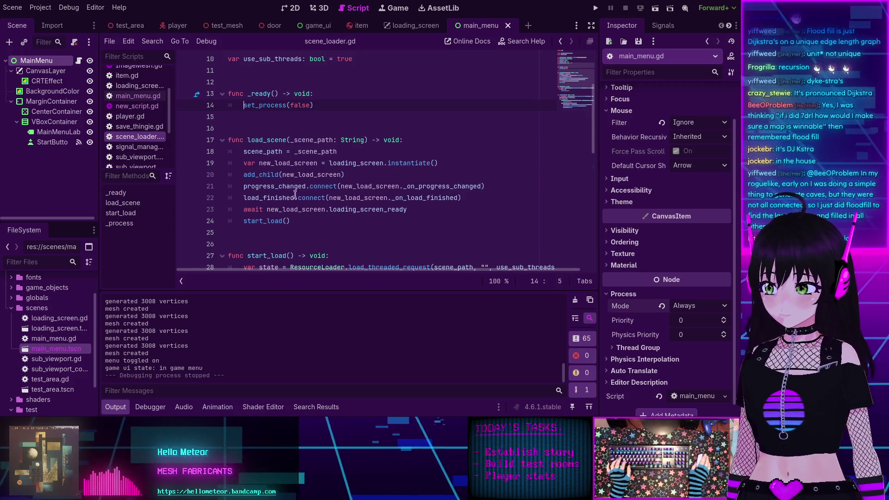
{"action": "scroll", "coordinate": [337, 226], "scroll_direction": "down", "scroll_amount": 5}
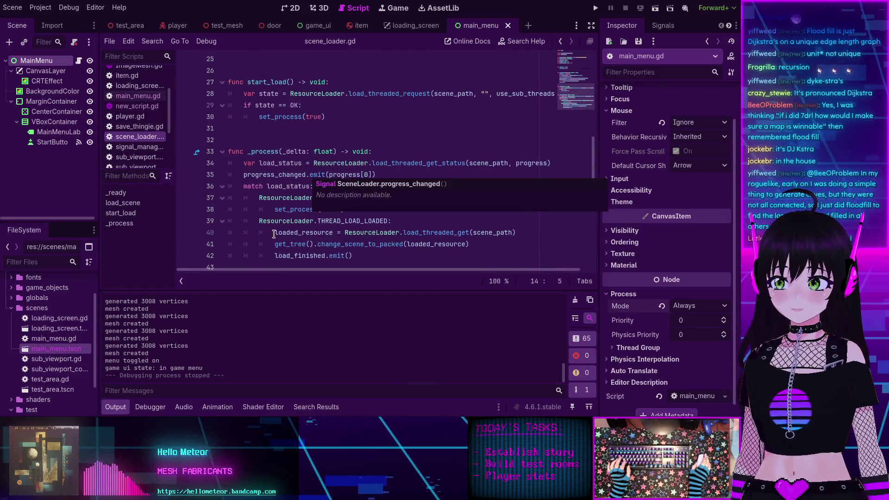
{"action": "left_click", "coordinate": [116, 407]}
{"action": "scroll", "coordinate": [278, 164], "scroll_direction": "up", "scroll_amount": 3}
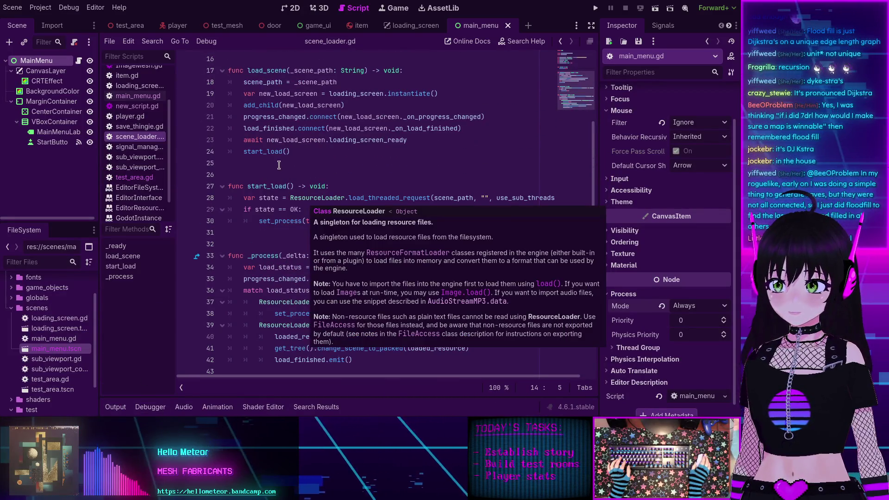
{"action": "scroll", "coordinate": [279, 164], "scroll_direction": "up", "scroll_amount": 2}
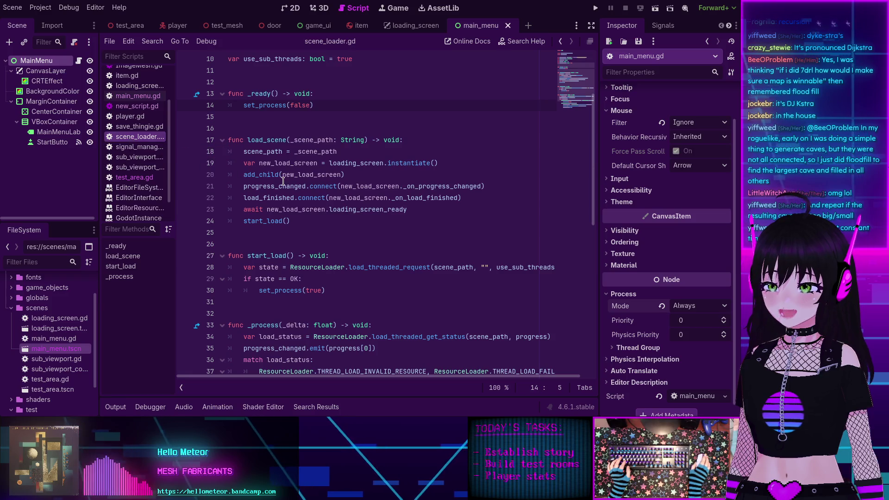
{"action": "mouse_move", "coordinate": [283, 181]}
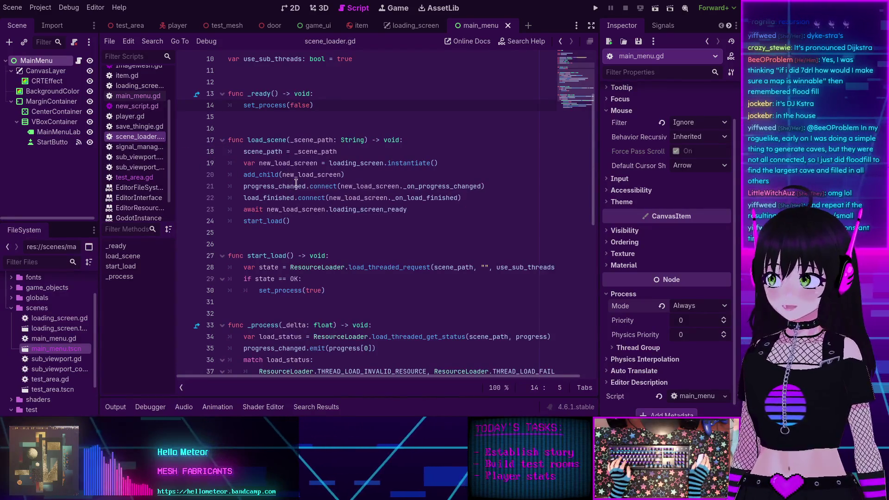
{"action": "scroll", "coordinate": [269, 203], "scroll_direction": "down", "scroll_amount": 3}
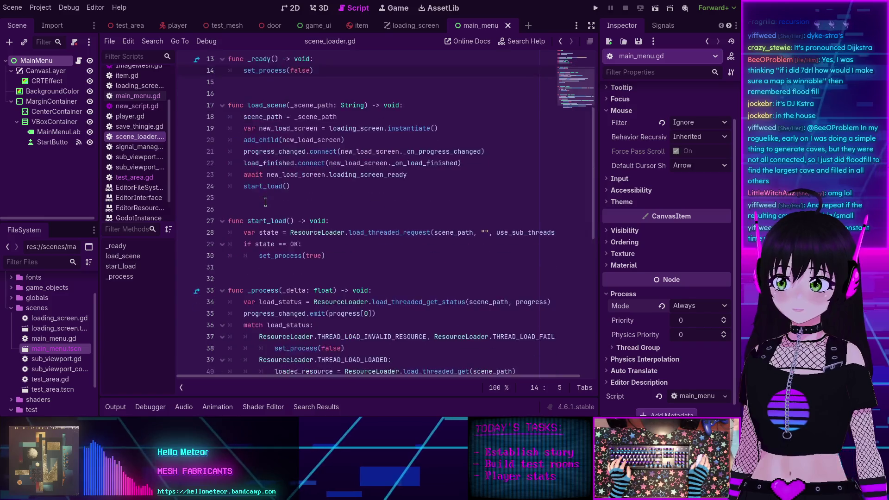
{"action": "scroll", "coordinate": [268, 203], "scroll_direction": "up", "scroll_amount": 5}
{"action": "scroll", "coordinate": [269, 203], "scroll_direction": "up", "scroll_amount": 1}
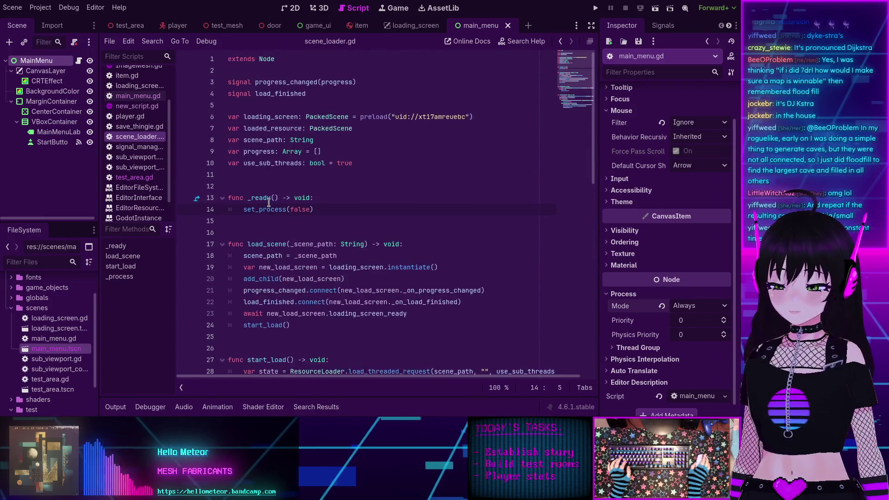
{"action": "scroll", "coordinate": [257, 195], "scroll_direction": "down", "scroll_amount": 4}
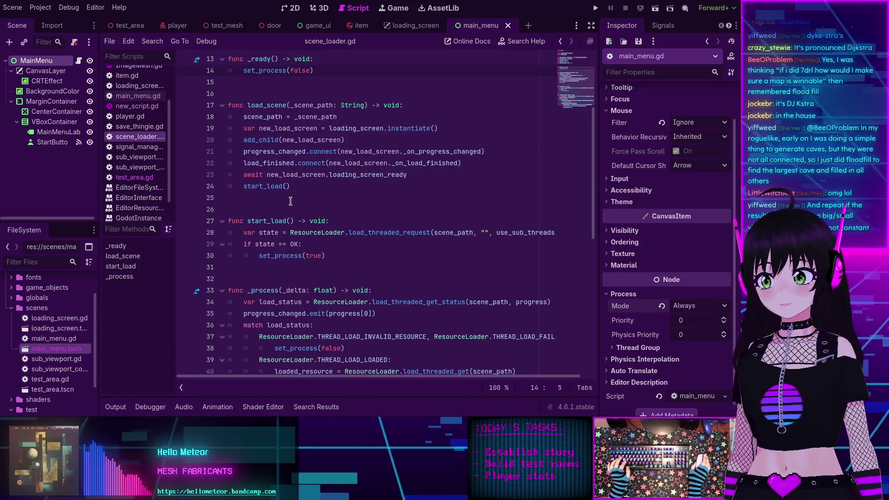
{"action": "scroll", "coordinate": [291, 201], "scroll_direction": "up", "scroll_amount": 3}
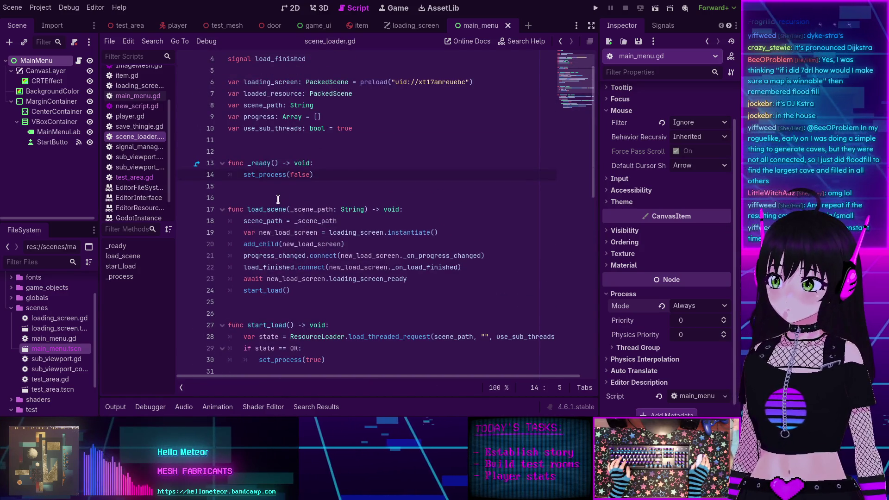
{"action": "scroll", "coordinate": [281, 199], "scroll_direction": "up", "scroll_amount": 1}
{"action": "scroll", "coordinate": [330, 220], "scroll_direction": "down", "scroll_amount": 2}
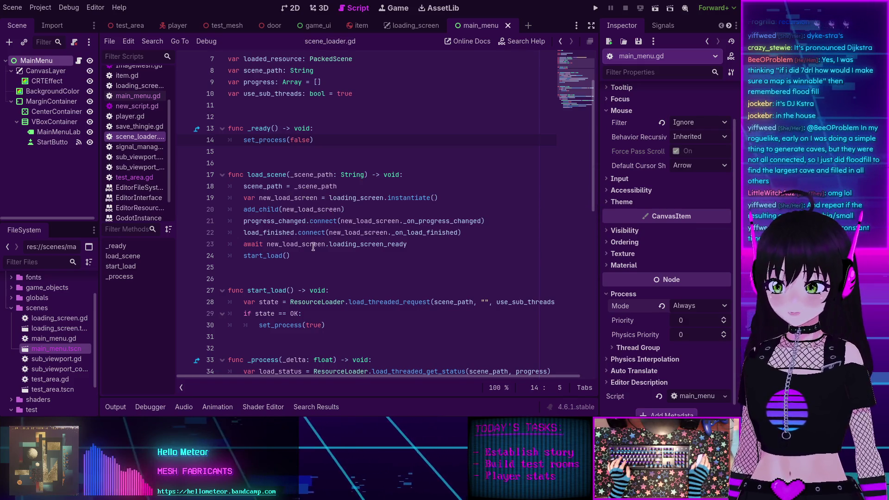
{"action": "scroll", "coordinate": [292, 264], "scroll_direction": "down", "scroll_amount": 2}
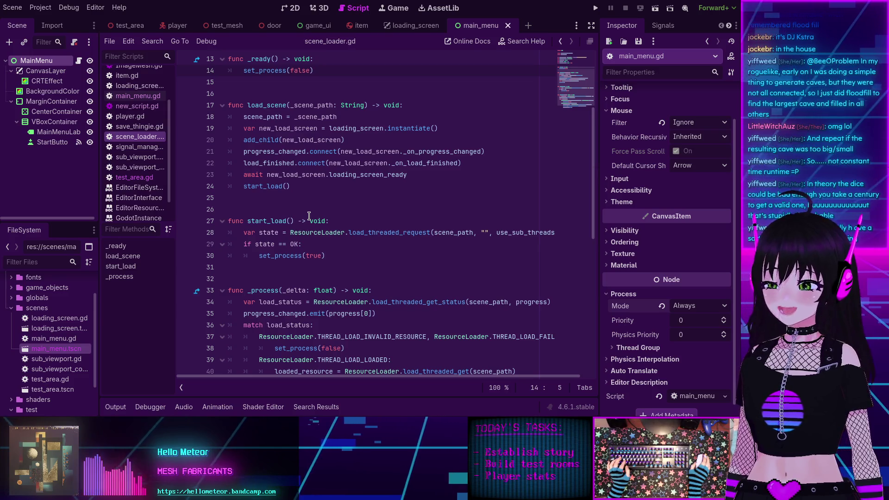
{"action": "scroll", "coordinate": [309, 216], "scroll_direction": "up", "scroll_amount": 3}
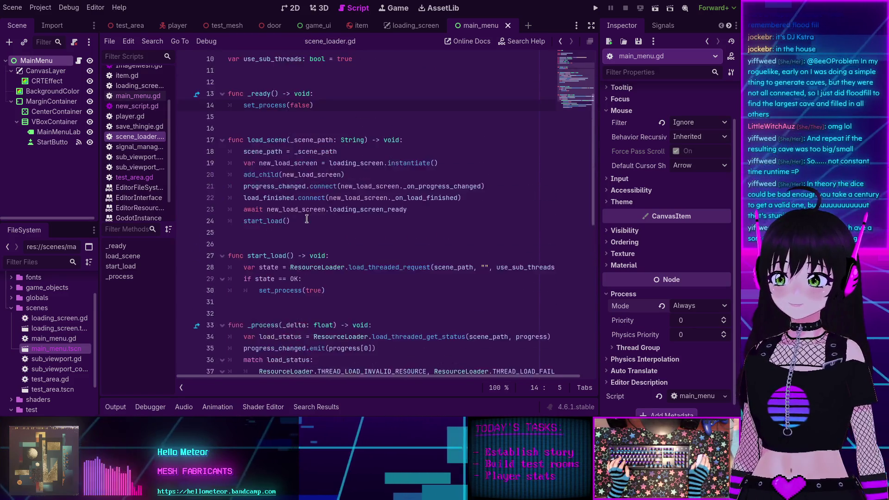
{"action": "scroll", "coordinate": [307, 219], "scroll_direction": "up", "scroll_amount": 2}
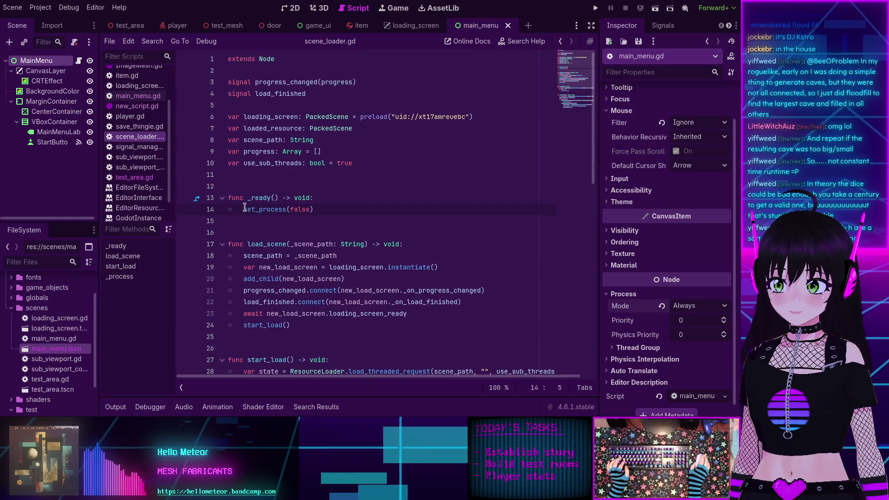
{"action": "scroll", "coordinate": [245, 209], "scroll_direction": "down", "scroll_amount": 4}
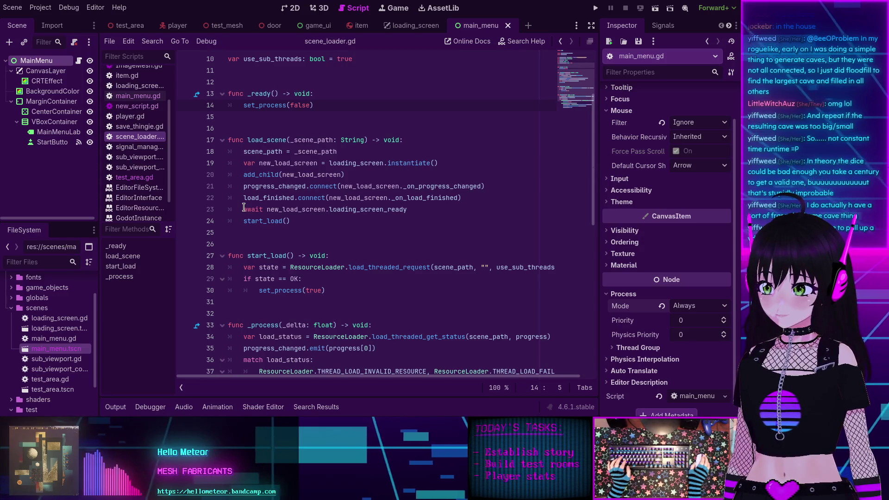
{"action": "scroll", "coordinate": [255, 204], "scroll_direction": "down", "scroll_amount": 5}
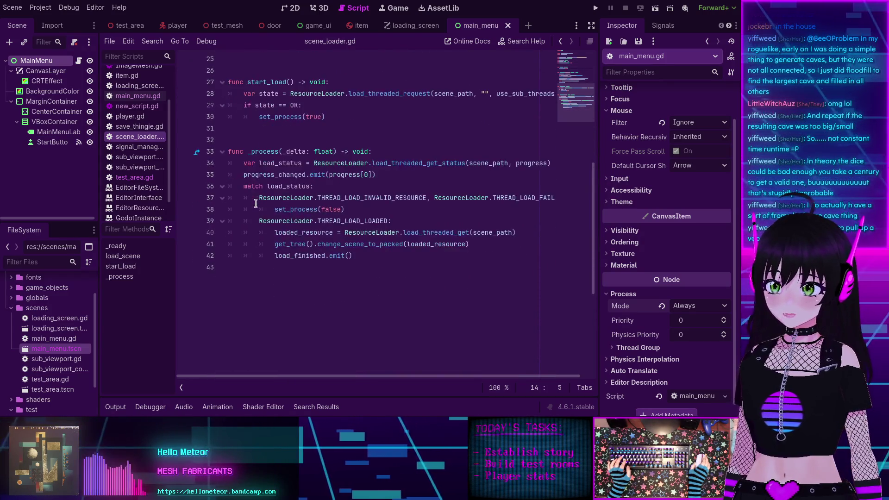
{"action": "scroll", "coordinate": [257, 204], "scroll_direction": "up", "scroll_amount": 3}
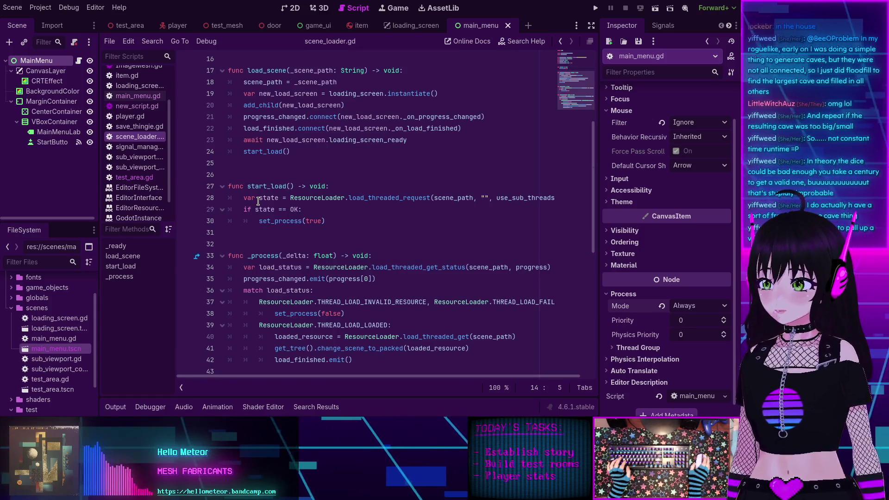
{"action": "scroll", "coordinate": [290, 215], "scroll_direction": "up", "scroll_amount": 2}
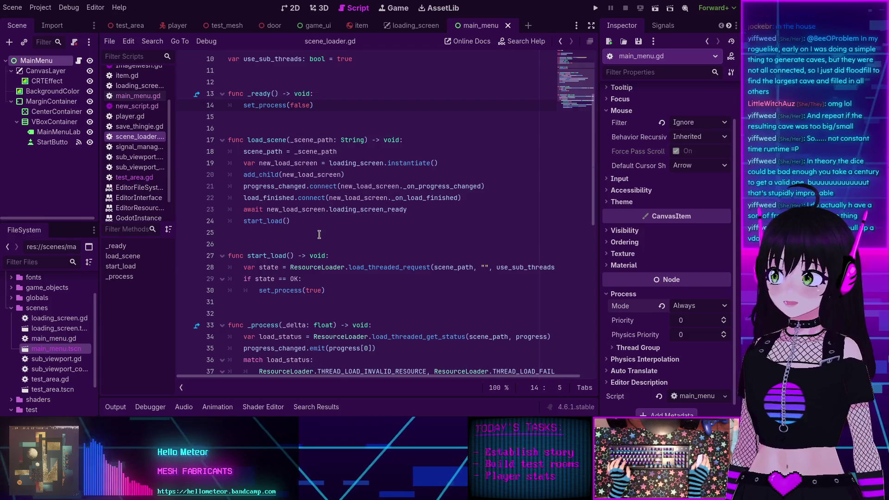
{"action": "scroll", "coordinate": [339, 254], "scroll_direction": "up", "scroll_amount": 2}
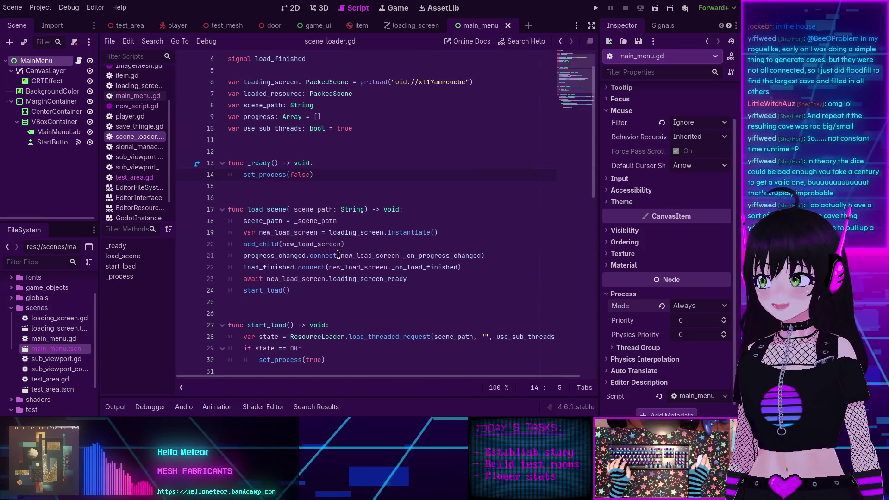
{"action": "scroll", "coordinate": [339, 254], "scroll_direction": "down", "scroll_amount": 2}
{"action": "scroll", "coordinate": [330, 252], "scroll_direction": "up", "scroll_amount": 3}
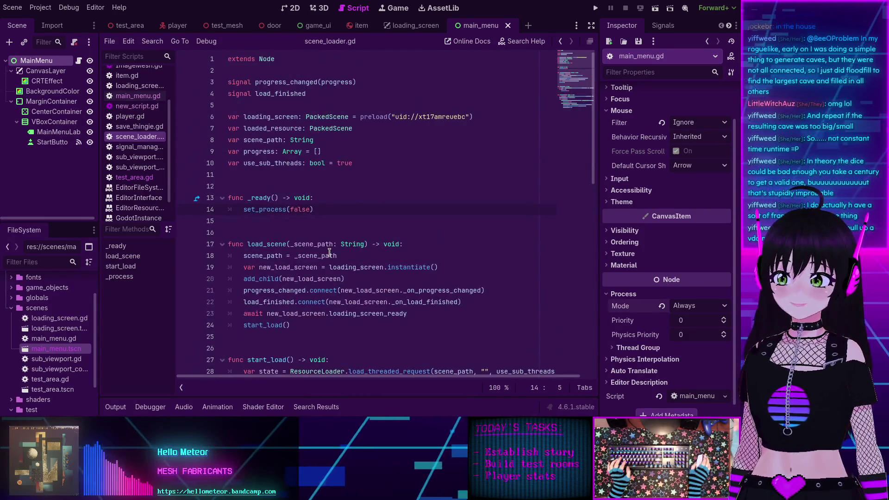
{"action": "scroll", "coordinate": [290, 166], "scroll_direction": "down", "scroll_amount": 7}
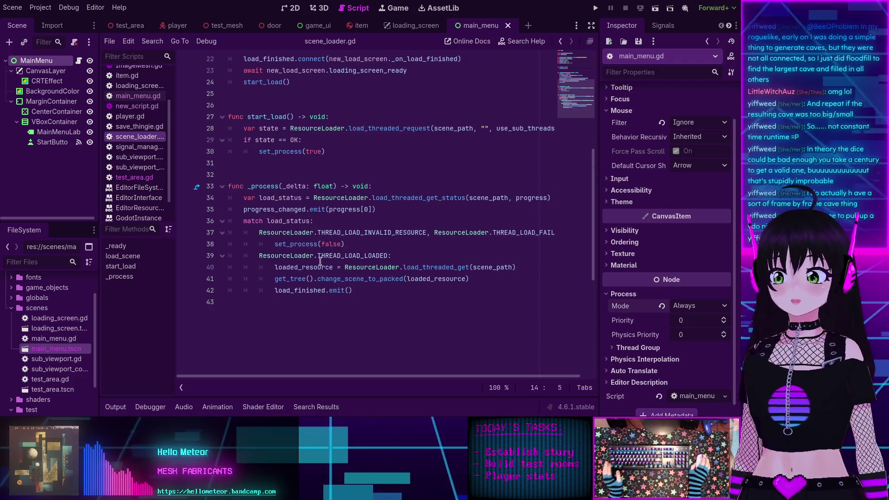
{"action": "scroll", "coordinate": [304, 272], "scroll_direction": "up", "scroll_amount": 7}
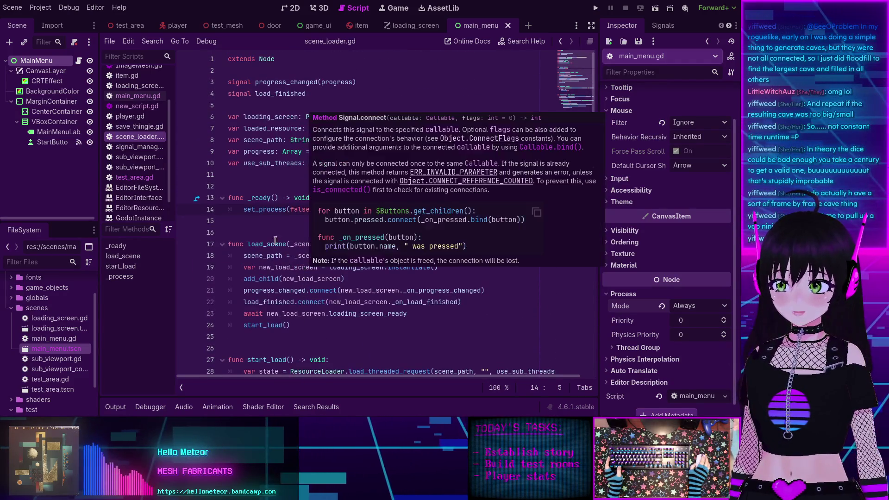
{"action": "scroll", "coordinate": [301, 259], "scroll_direction": "down", "scroll_amount": 3}
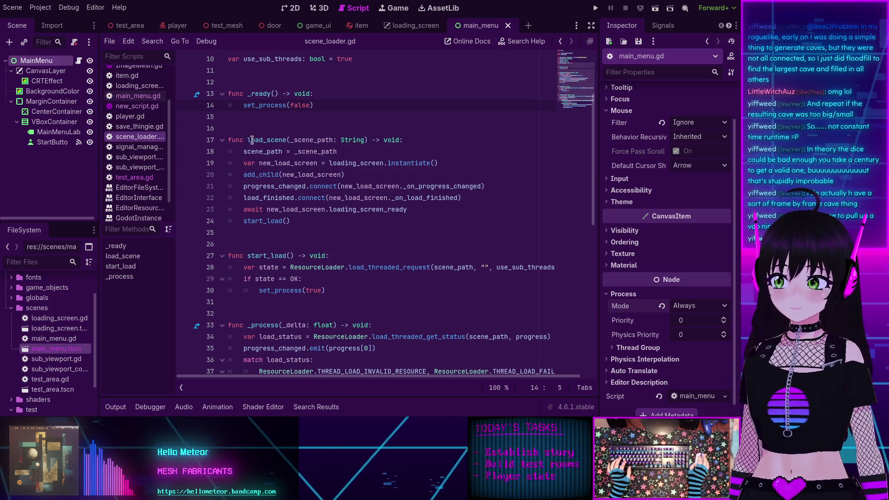
{"action": "scroll", "coordinate": [236, 149], "scroll_direction": "up", "scroll_amount": 3}
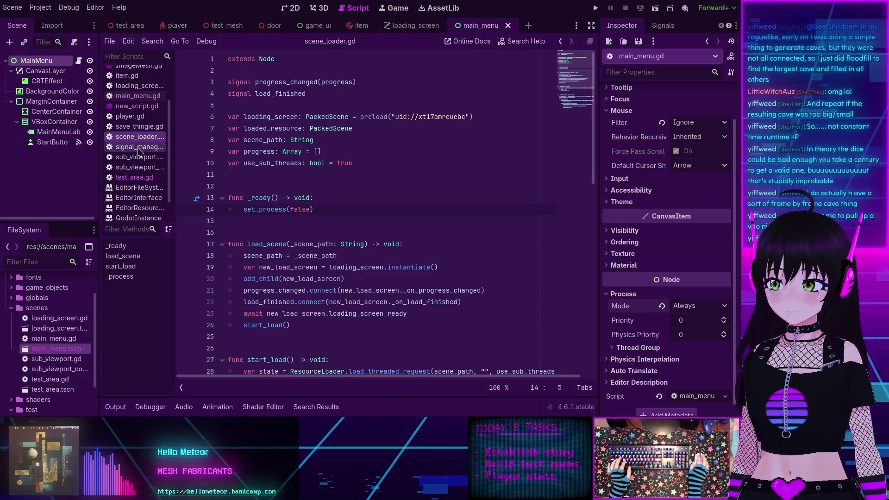
{"action": "double_click", "coordinate": [48, 329]}
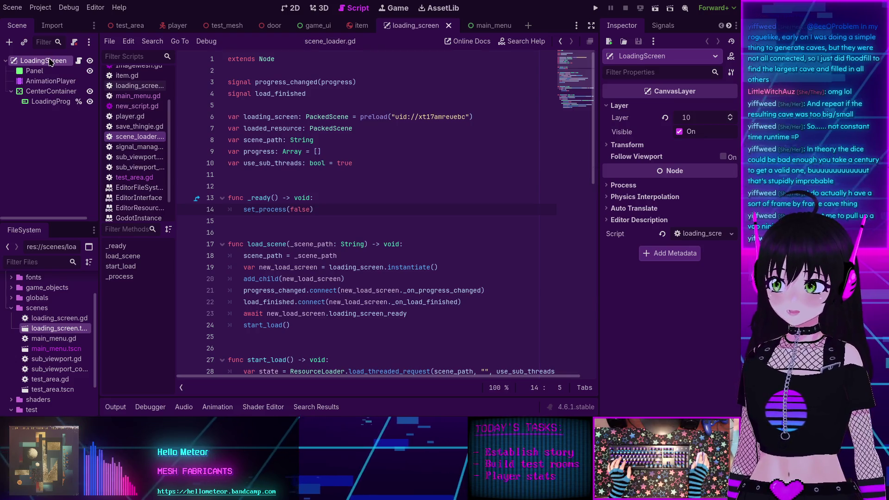
Step: Set the LoadingScreen root's Process Mode to Always and run the project
{"action": "left_click", "coordinate": [607, 185]}
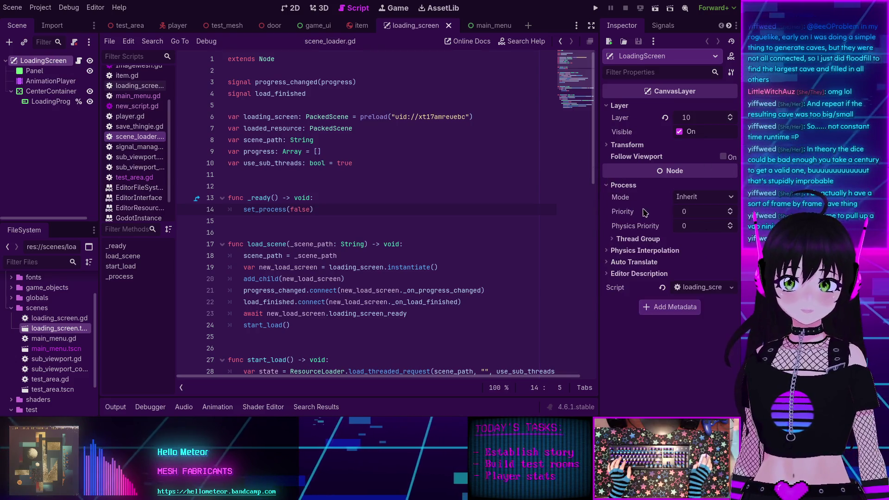
{"action": "left_click", "coordinate": [687, 198]}
{"action": "left_click", "coordinate": [690, 246]}
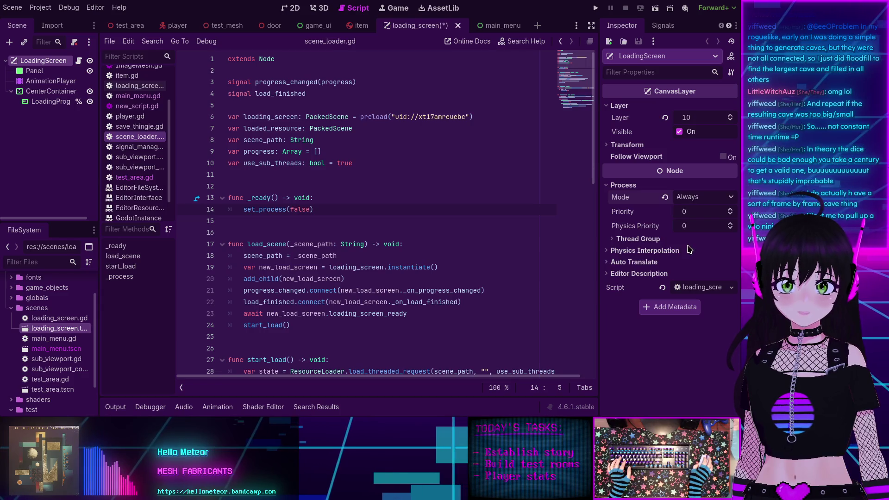
{"action": "left_click", "coordinate": [596, 8]}
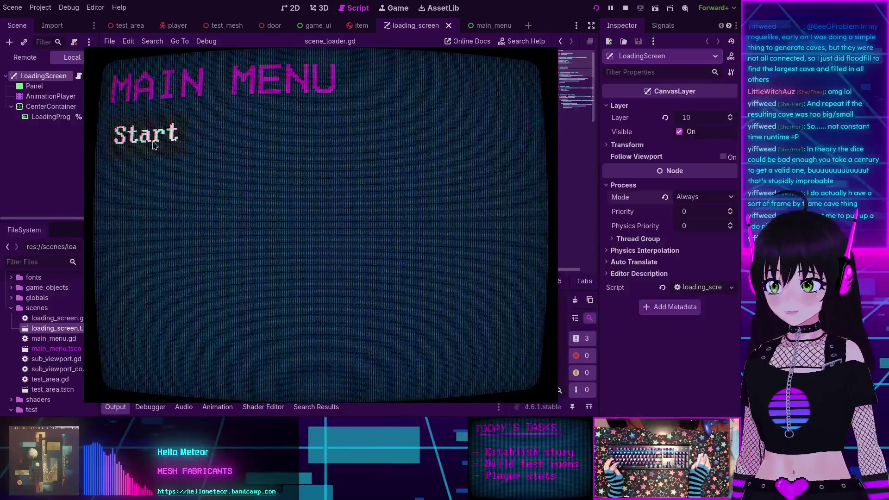
Step: Start the game, exit through the pause menu, and move the game window aside
{"action": "left_click", "coordinate": [148, 135]}
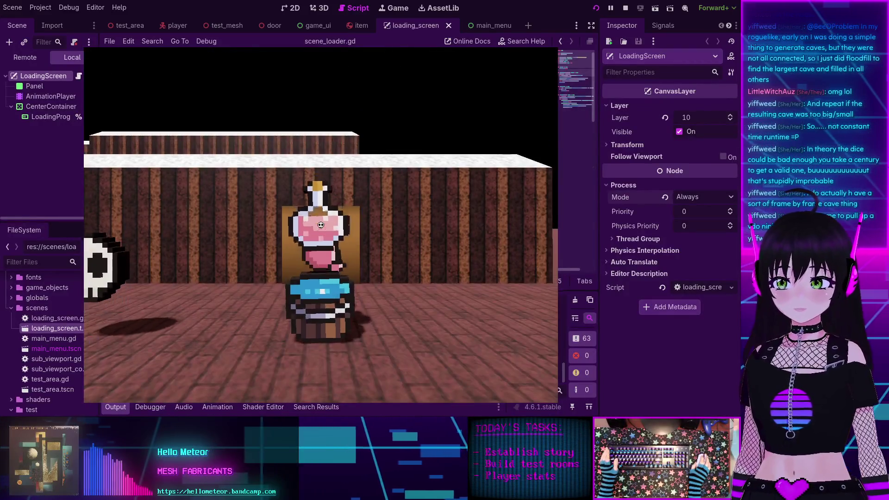
{"action": "key", "text": "Escape"}
{"action": "left_click", "coordinate": [320, 226]}
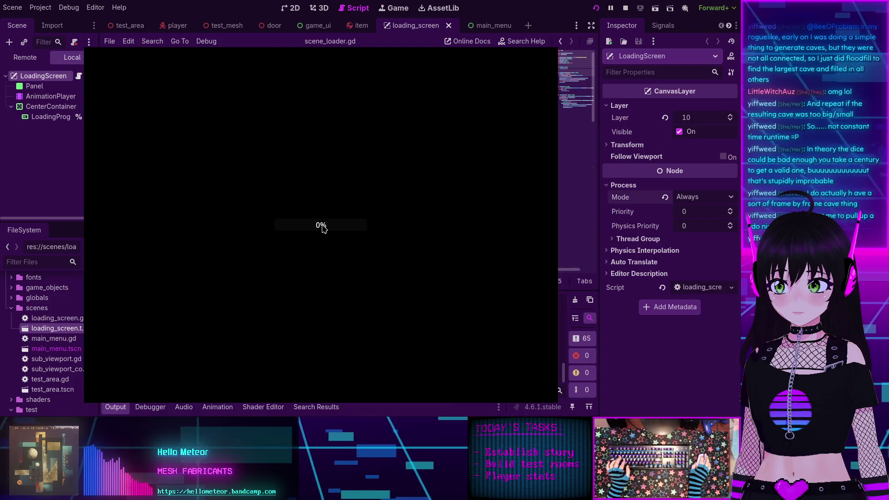
{"action": "mouse_move", "coordinate": [311, 191]}
{"action": "left_mouse_down"}
{"action": "mouse_move", "coordinate": [413, 158]}
{"action": "mouse_move", "coordinate": [274, 210]}
{"action": "mouse_move", "coordinate": [316, 164]}
{"action": "left_mouse_up"}
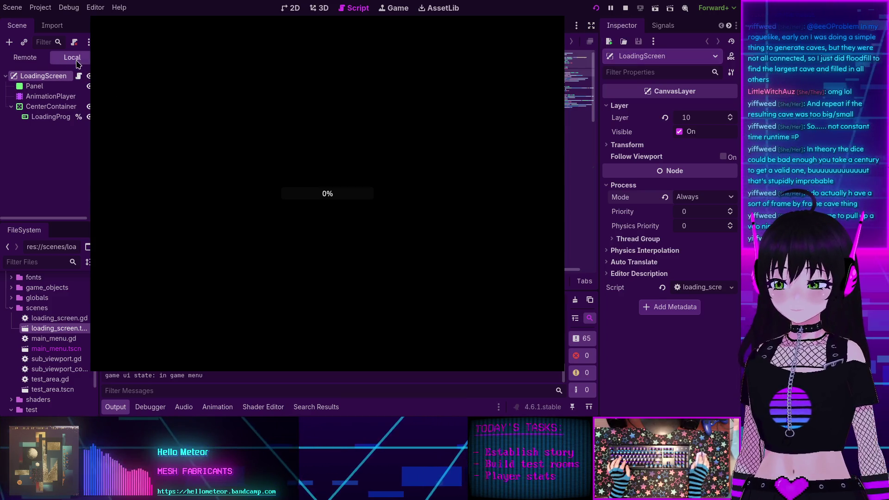
Step: Inspect GameUI, SceneLoader, CreditsManager and SignalManager in the Remote tree, then stop the run
{"action": "left_click", "coordinate": [24, 57]}
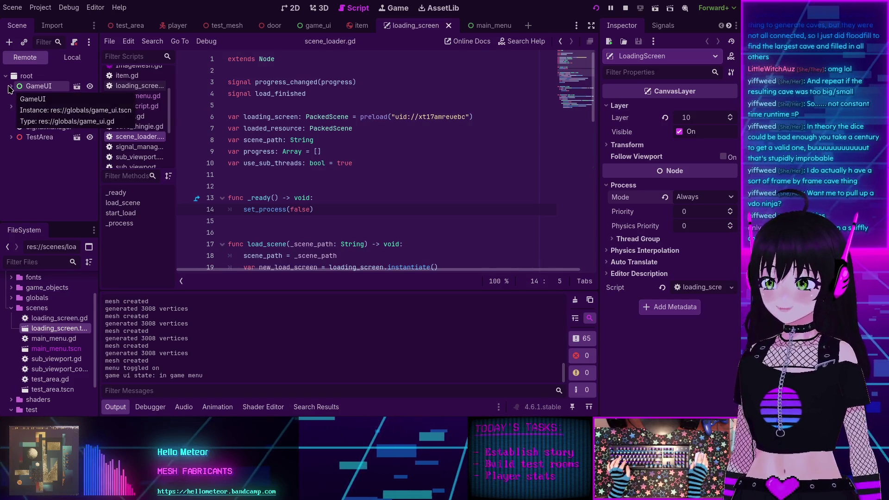
{"action": "left_click", "coordinate": [45, 87]}
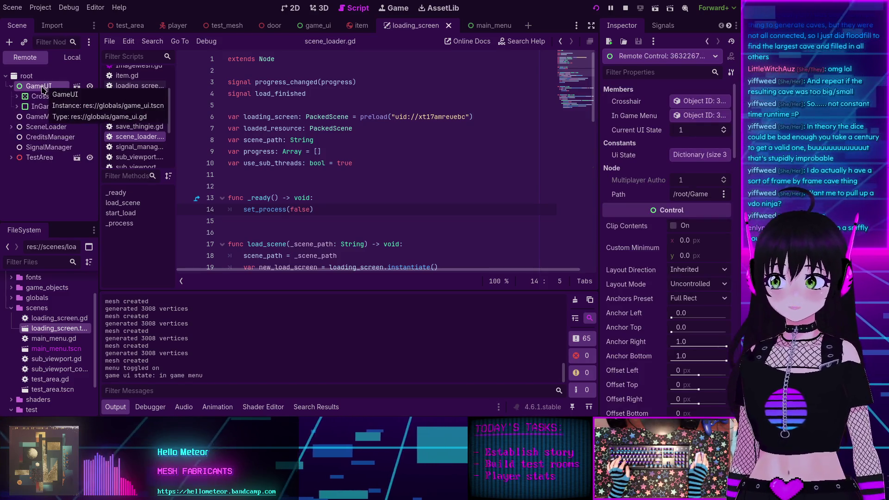
{"action": "left_click", "coordinate": [48, 127]}
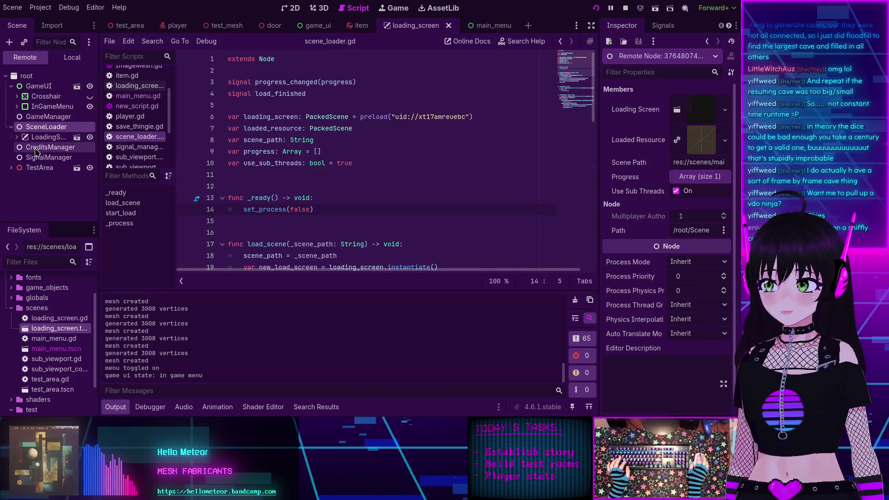
{"action": "left_click", "coordinate": [38, 148]}
{"action": "left_click", "coordinate": [41, 160]}
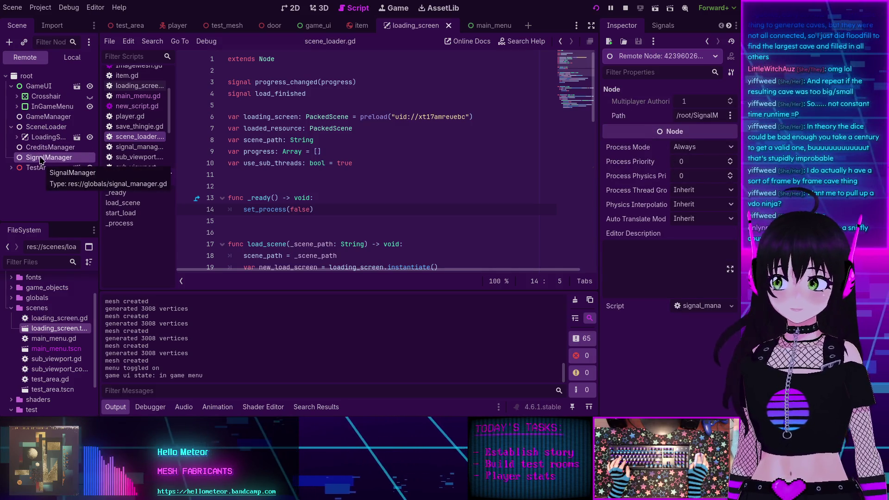
{"action": "left_click", "coordinate": [44, 127]}
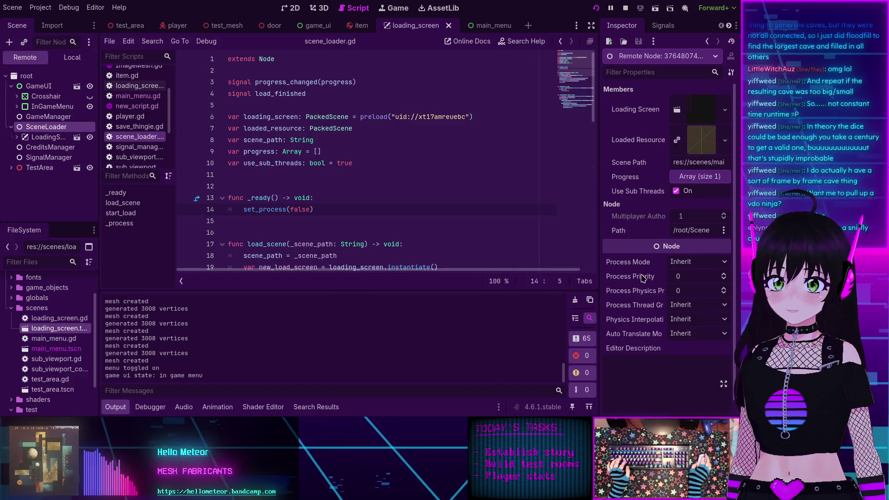
{"action": "left_click", "coordinate": [626, 8]}
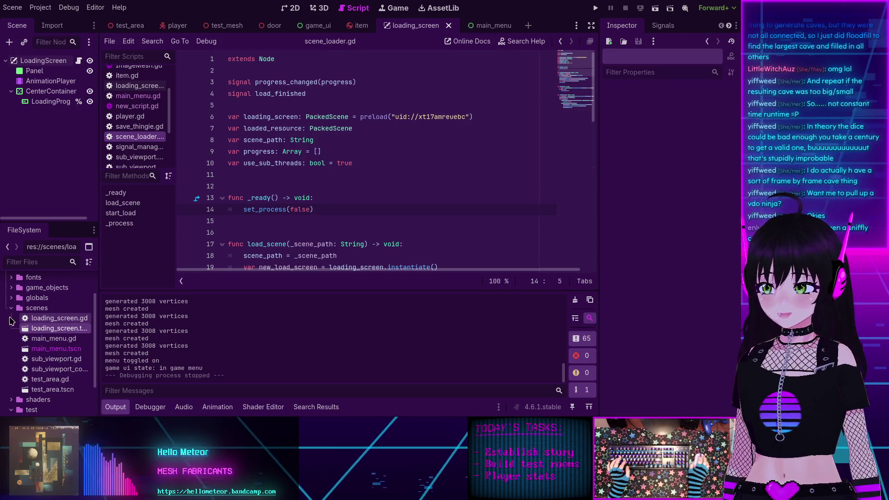
Step: Reopen scene_loader.gd from the globals folder and review its _ready and loading code
{"action": "left_click", "coordinate": [12, 298]}
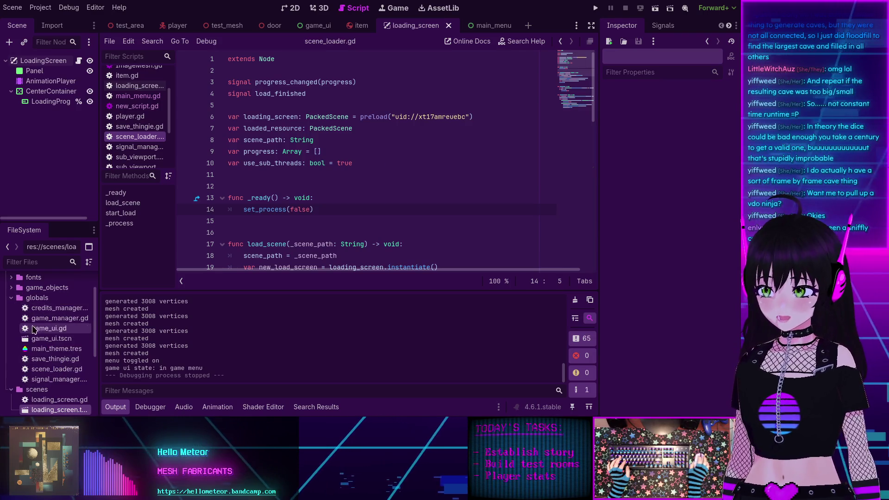
{"action": "left_click", "coordinate": [53, 370]}
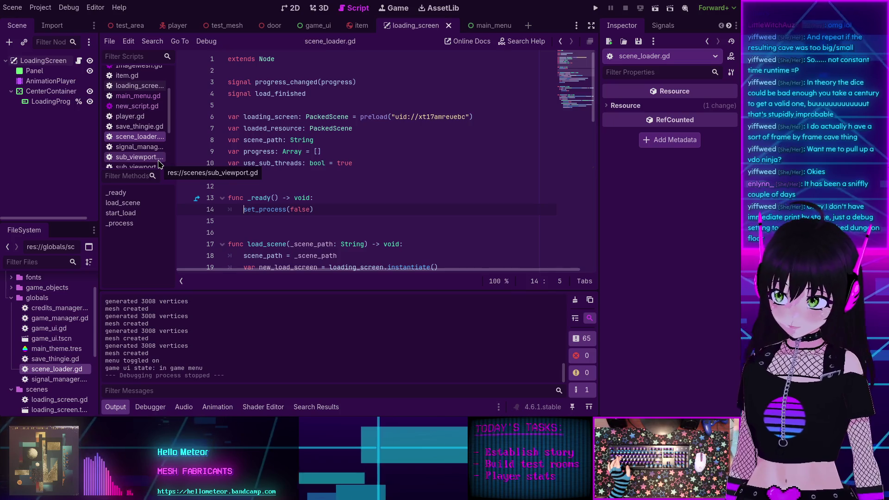
{"action": "scroll", "coordinate": [285, 165], "scroll_direction": "down", "scroll_amount": 3}
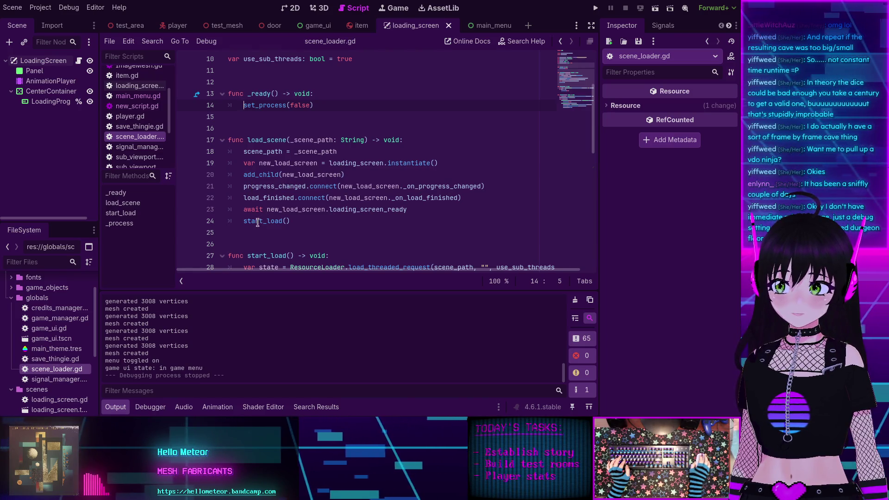
{"action": "double_click", "coordinate": [274, 106]}
{"action": "scroll", "coordinate": [275, 107], "scroll_direction": "down", "scroll_amount": 4}
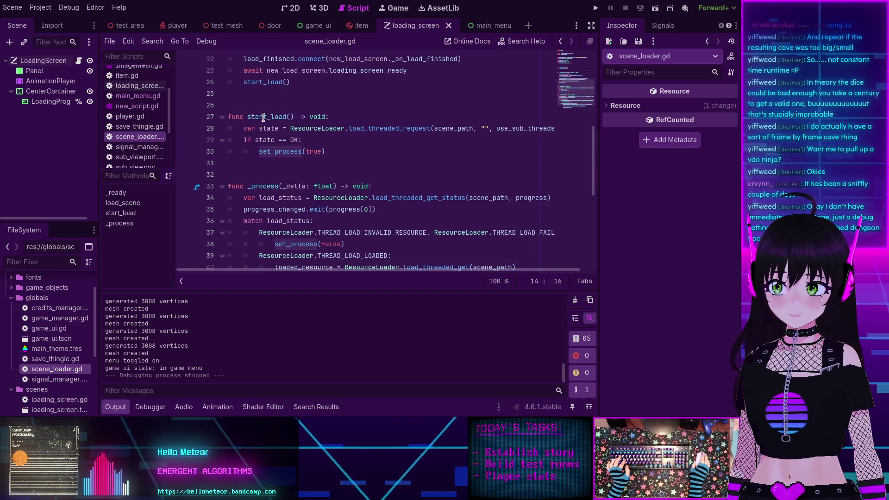
{"action": "scroll", "coordinate": [292, 206], "scroll_direction": "down", "scroll_amount": 1}
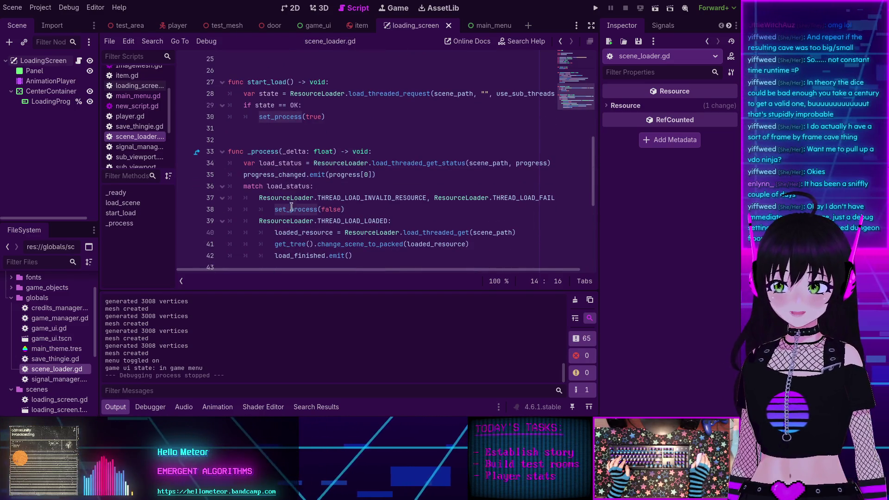
{"action": "scroll", "coordinate": [293, 210], "scroll_direction": "down", "scroll_amount": 1}
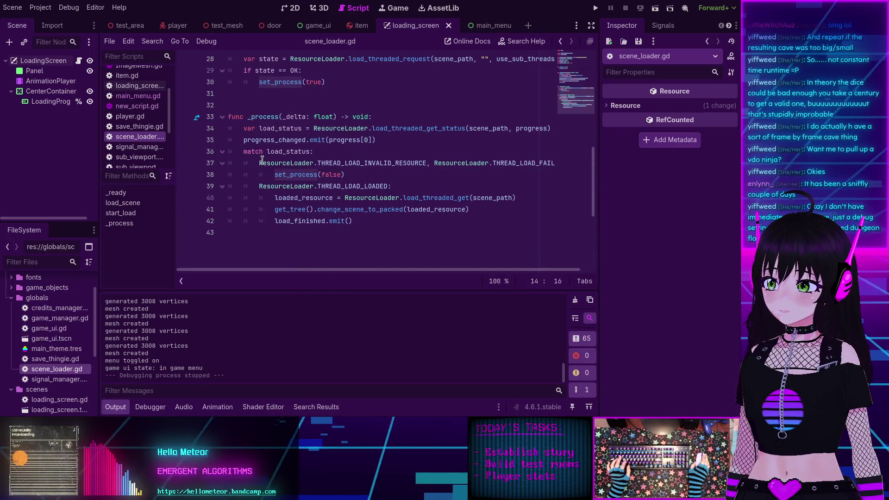
{"action": "scroll", "coordinate": [267, 171], "scroll_direction": "up", "scroll_amount": 9}
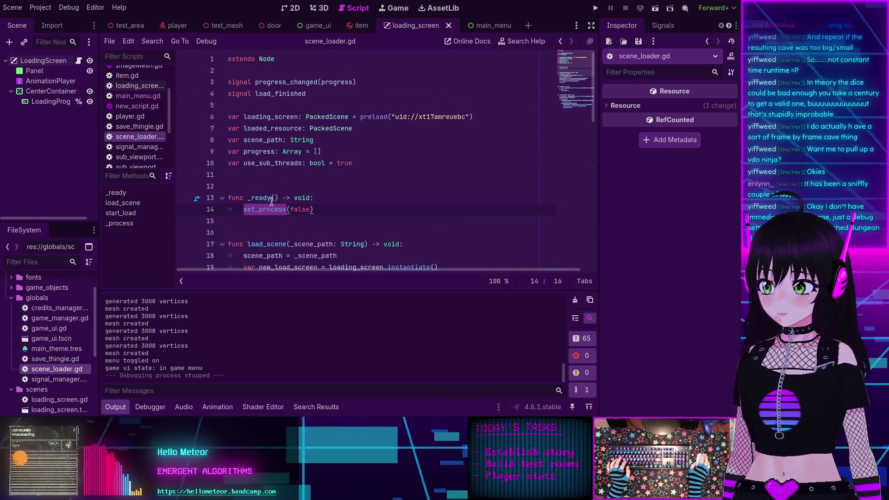
{"action": "scroll", "coordinate": [271, 202], "scroll_direction": "down", "scroll_amount": 2}
{"action": "scroll", "coordinate": [280, 199], "scroll_direction": "up", "scroll_amount": 2}
{"action": "scroll", "coordinate": [325, 205], "scroll_direction": "down", "scroll_amount": 2}
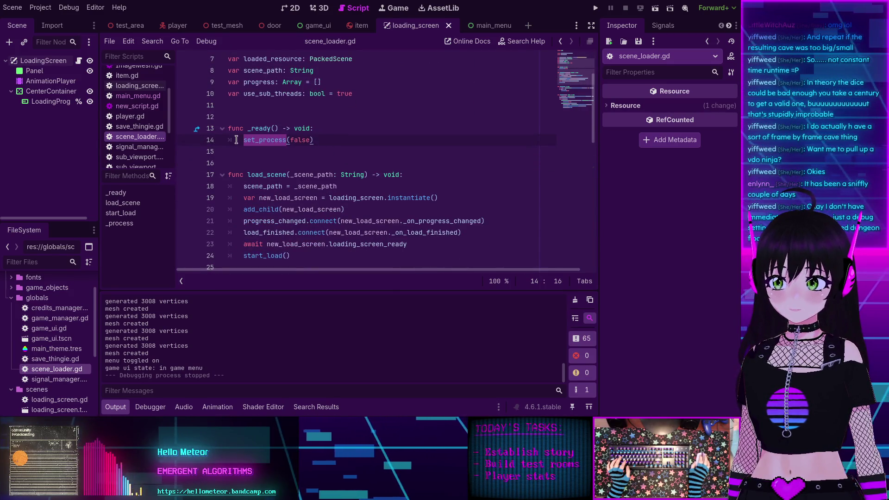
Step: Insert a blank line in _ready() above set_process(false) on line 14
{"action": "left_click", "coordinate": [244, 140]}
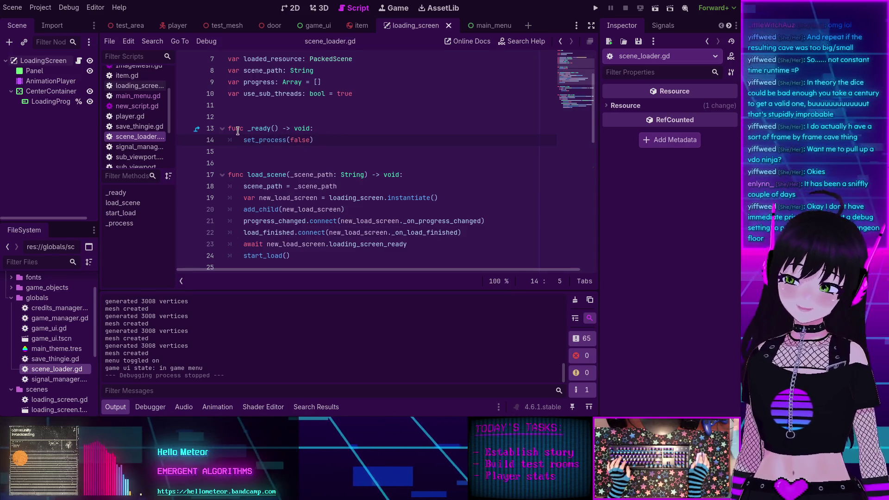
{"action": "scroll", "coordinate": [269, 215], "scroll_direction": "up", "scroll_amount": 2}
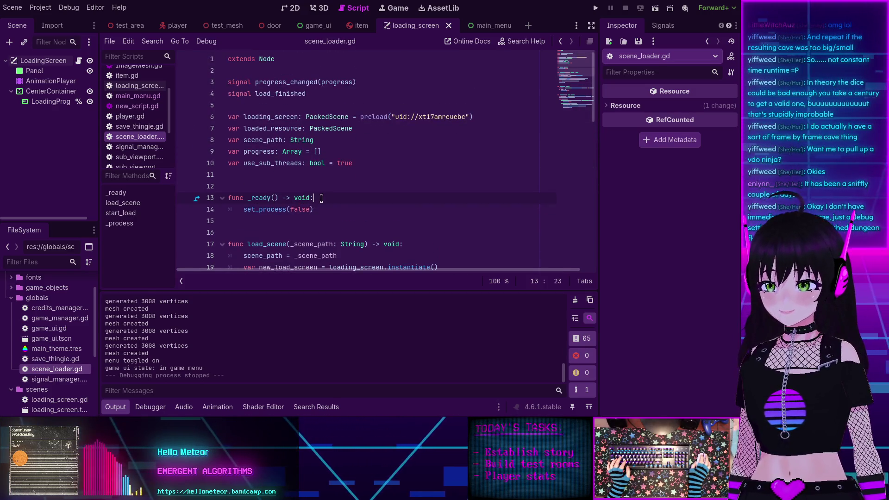
{"action": "key", "text": "Return"}
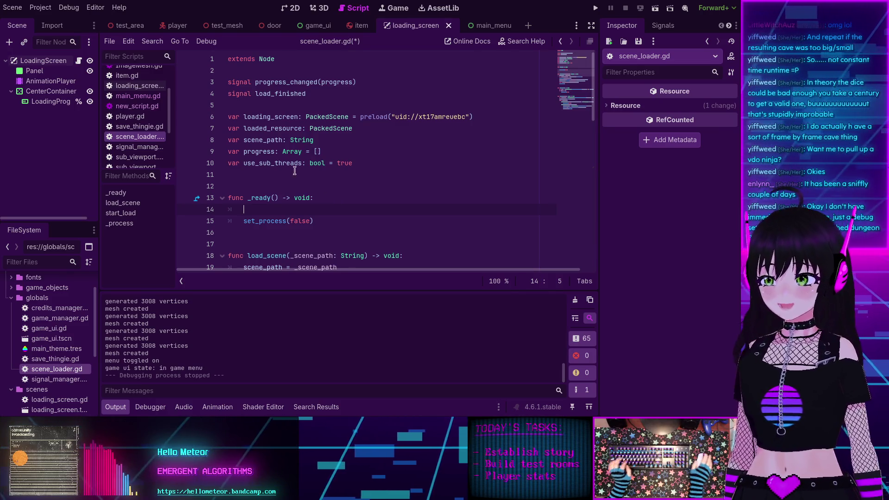
Step: Copy the set_process_mode(Node.PROCESS_MODE_ALWAYS) line from credits_manager.gd
{"action": "scroll", "coordinate": [129, 131], "scroll_direction": "up", "scroll_amount": 1}
{"action": "scroll", "coordinate": [129, 131], "scroll_direction": "up", "scroll_amount": 3}
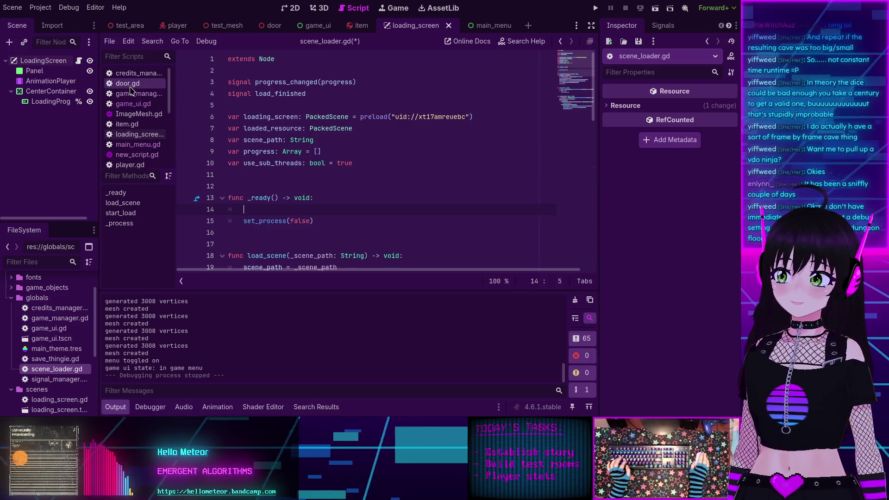
{"action": "left_click", "coordinate": [132, 74]}
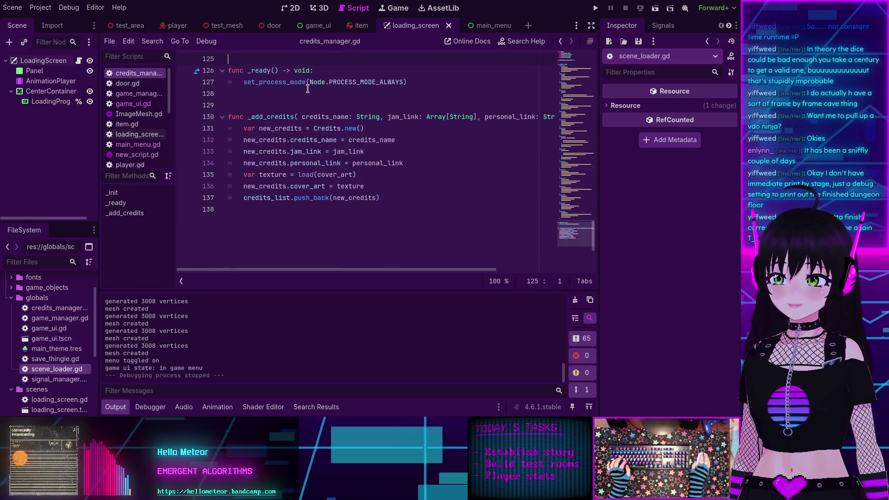
{"action": "left_click_drag", "start_coordinate": [410, 82], "coordinate": [244, 82]}
{"action": "key", "text": "ctrl+c"}
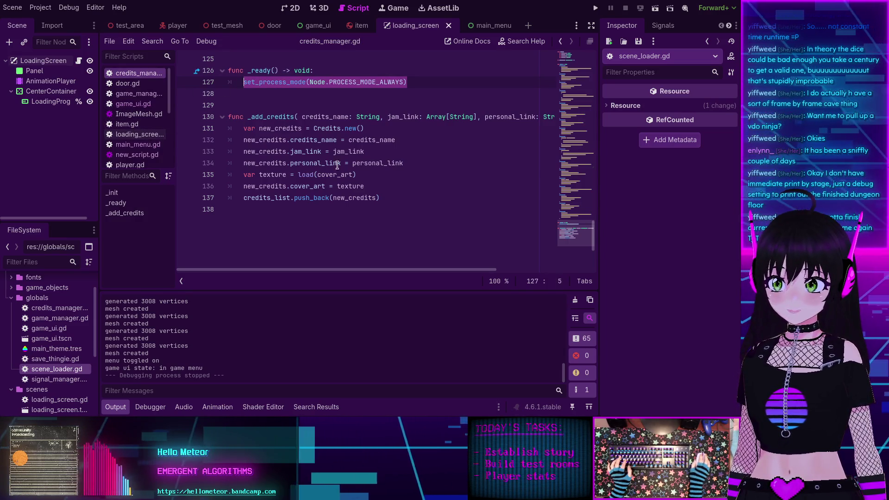
{"action": "key", "text": "alt+Left"}
Step: Paste it into scene_loader.gd's _ready, comment out set_process(false), save, and run the game
{"action": "key", "text": "ctrl+v"}
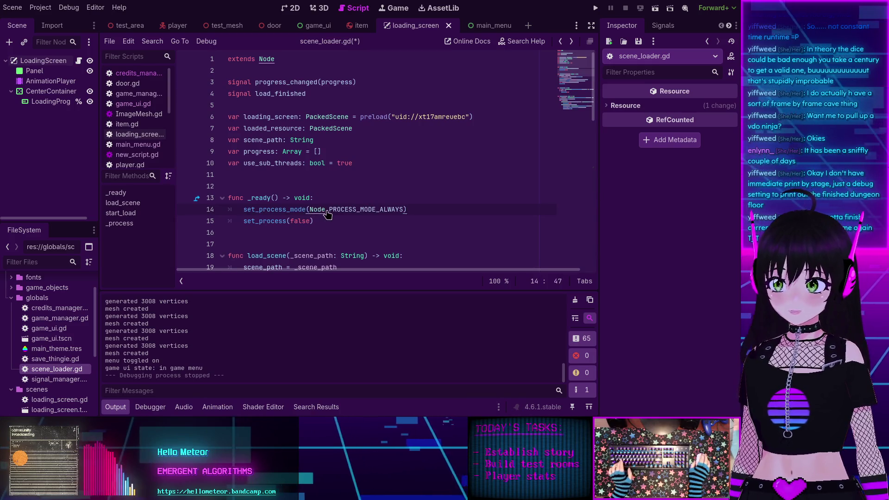
{"action": "key", "text": "ctrl+s"}
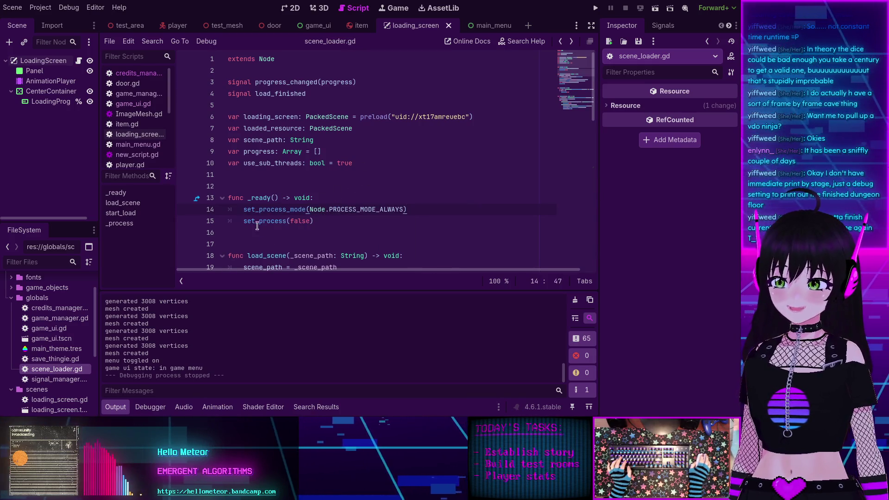
{"action": "type", "text": "#"}
{"action": "key", "text": "ctrl+s"}
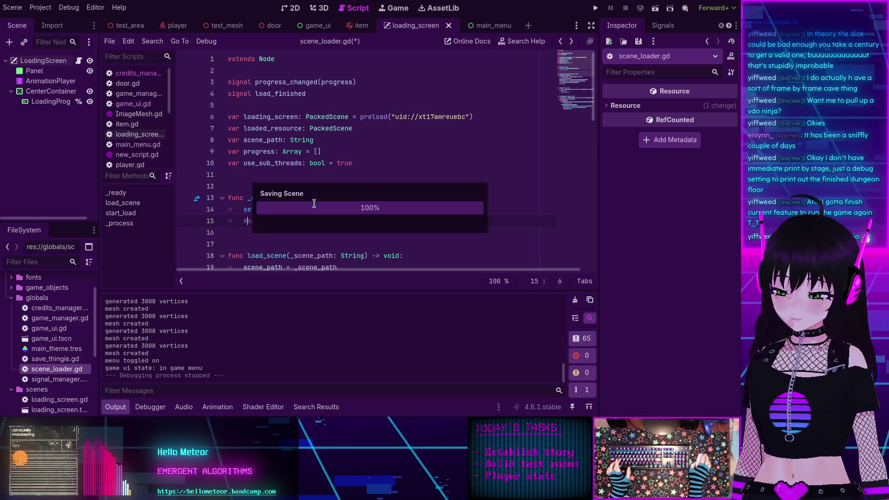
{"action": "left_click", "coordinate": [597, 9]}
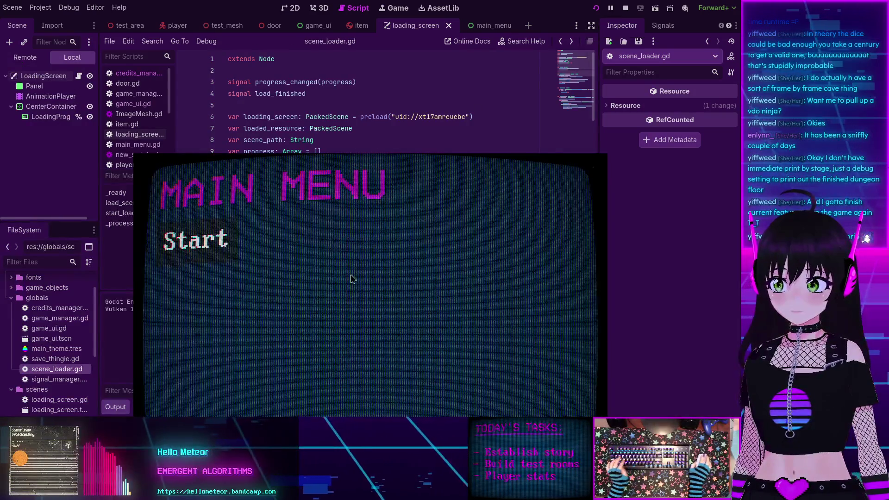
Step: Start the game from the main menu, toggle the in-game menu and walk toward the trees
{"action": "left_click", "coordinate": [151, 139]}
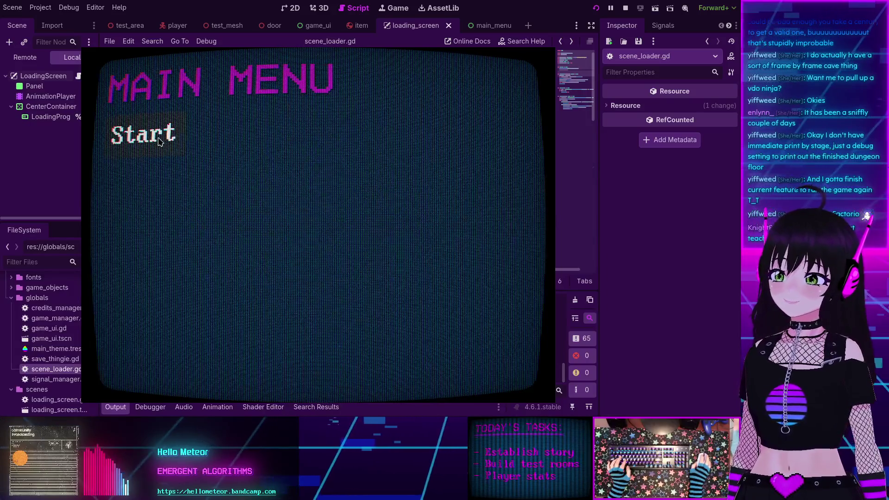
{"action": "left_click", "coordinate": [144, 147]}
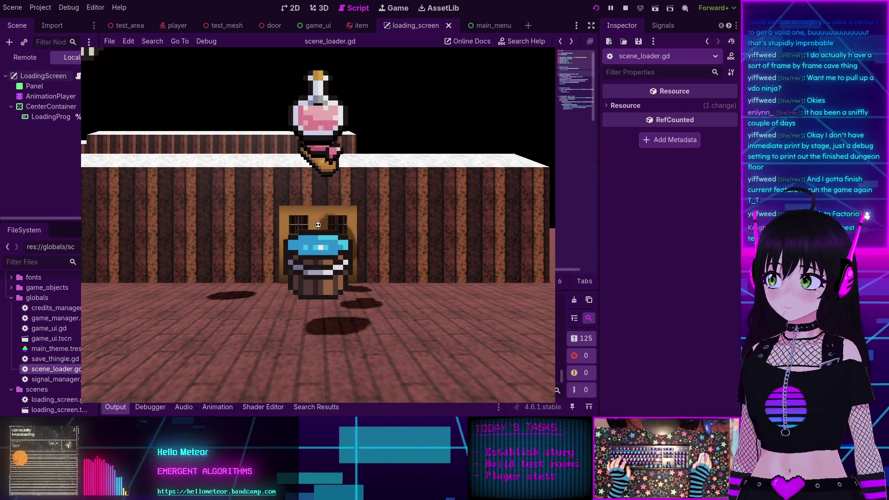
{"action": "key", "text": "Escape"}
{"action": "key", "text": "Escape"}
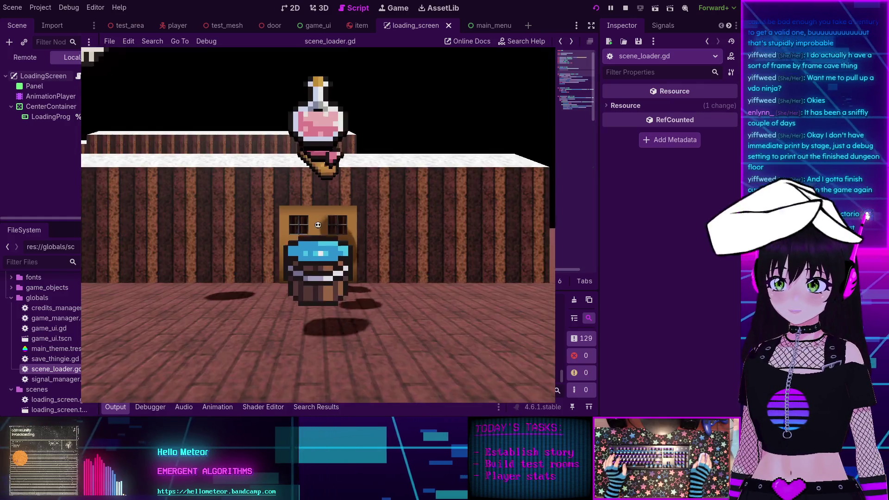
{"action": "left_click", "coordinate": [318, 225]}
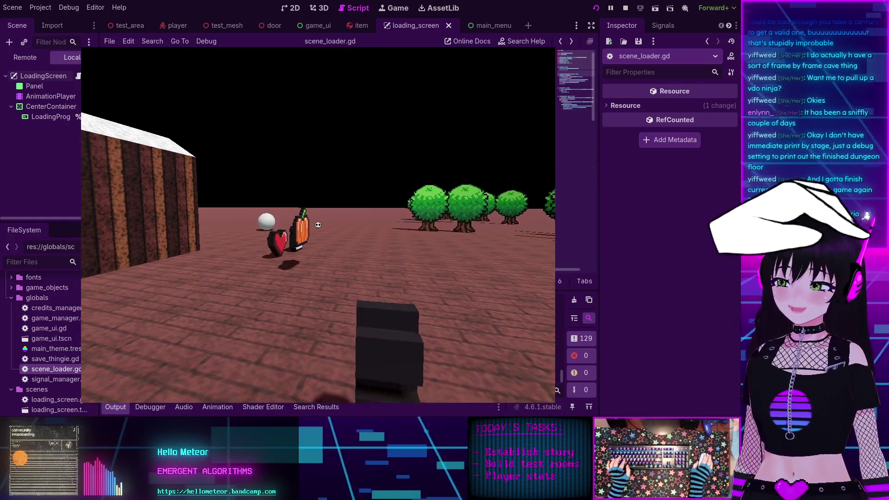
{"action": "key", "text": "w"}
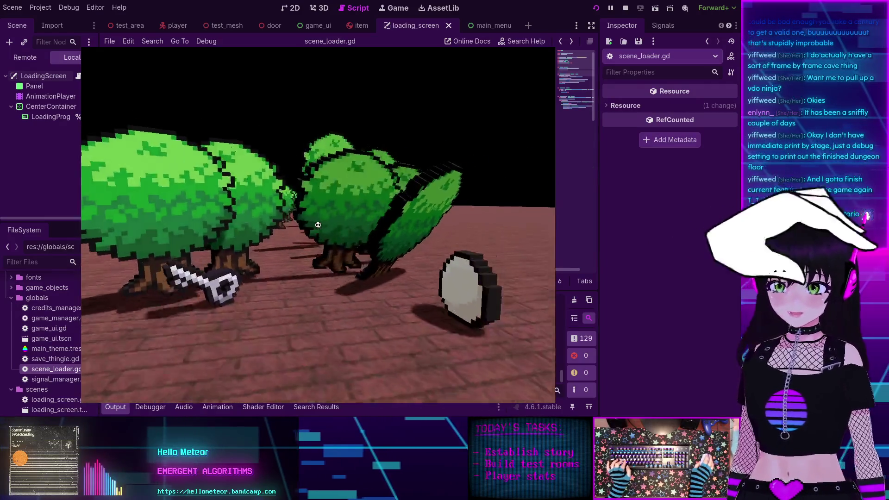
Step: Exit through the pause menu to the main menu, start a new game, then stop the run
{"action": "key", "text": "s"}
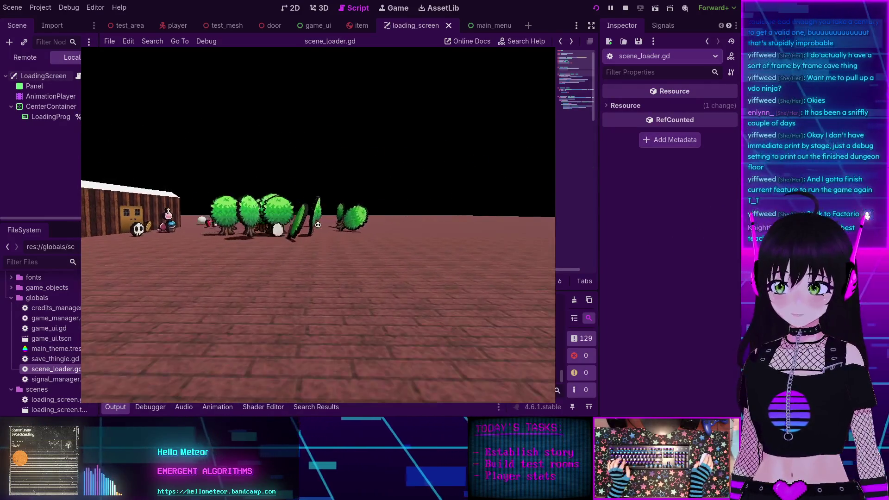
{"action": "key", "text": "Escape"}
{"action": "left_click", "coordinate": [305, 225]}
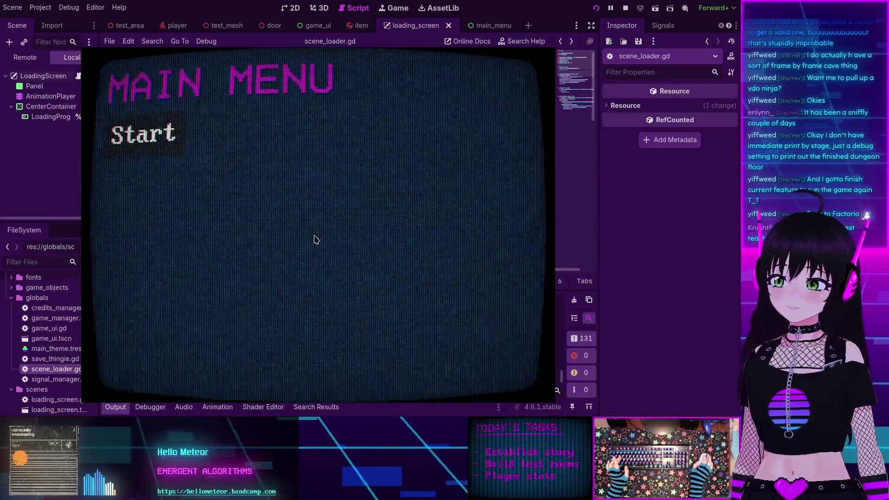
{"action": "left_click", "coordinate": [139, 138]}
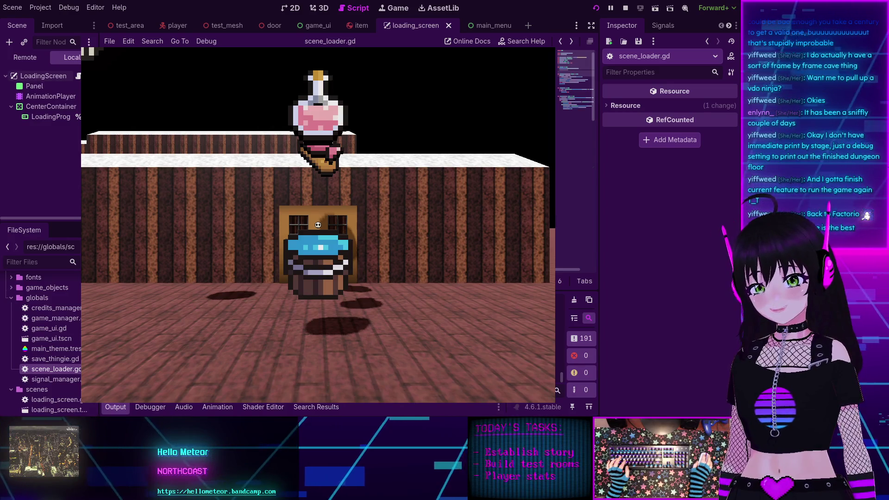
{"action": "key", "text": "F8"}
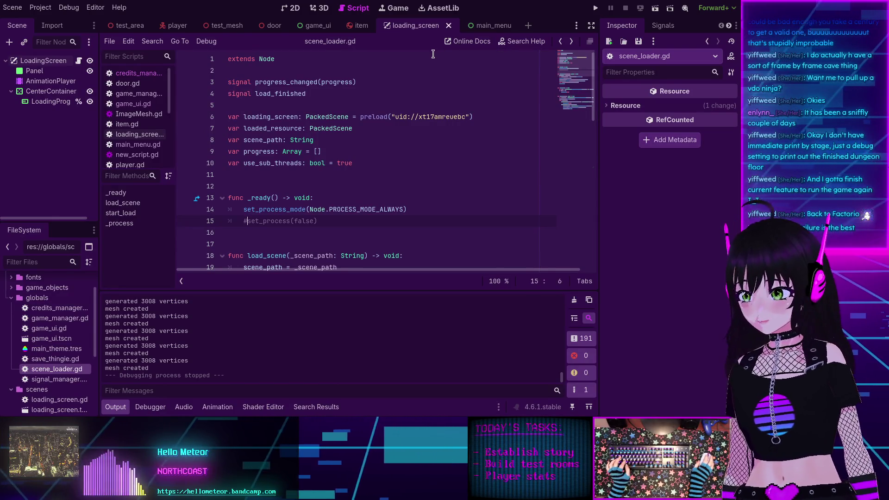
Step: Add print("game_manager starting....") at the top of game_manager.gd's _ready, save, and run with F5
{"action": "left_click", "coordinate": [121, 94]}
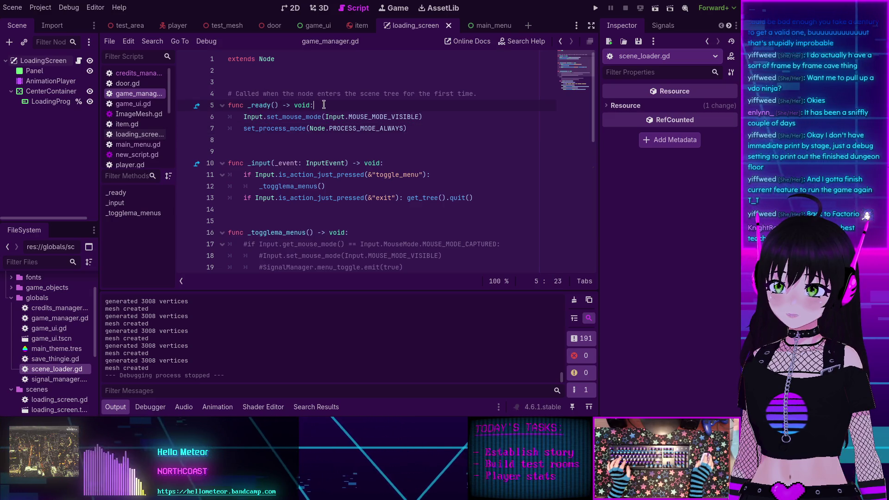
{"action": "key", "text": "Return"}
{"action": "type", "text": "\""}
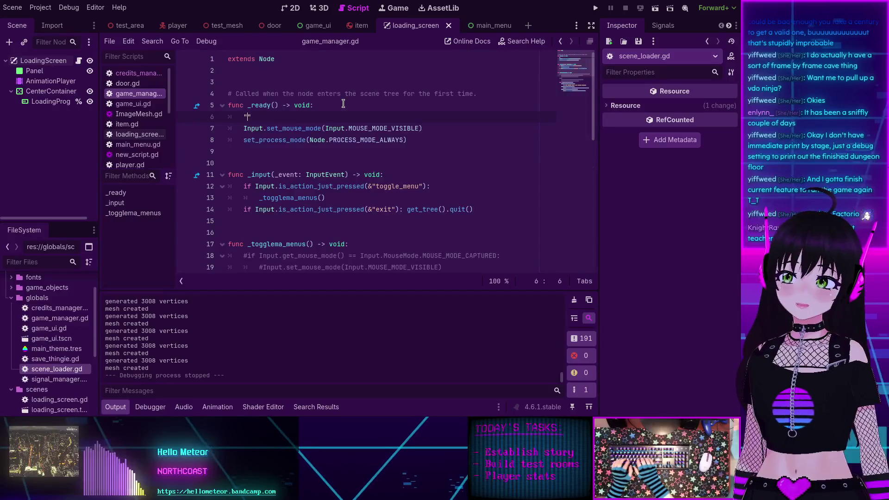
{"action": "key", "text": "BackSpace"}
{"action": "type", "text": "print(\""}
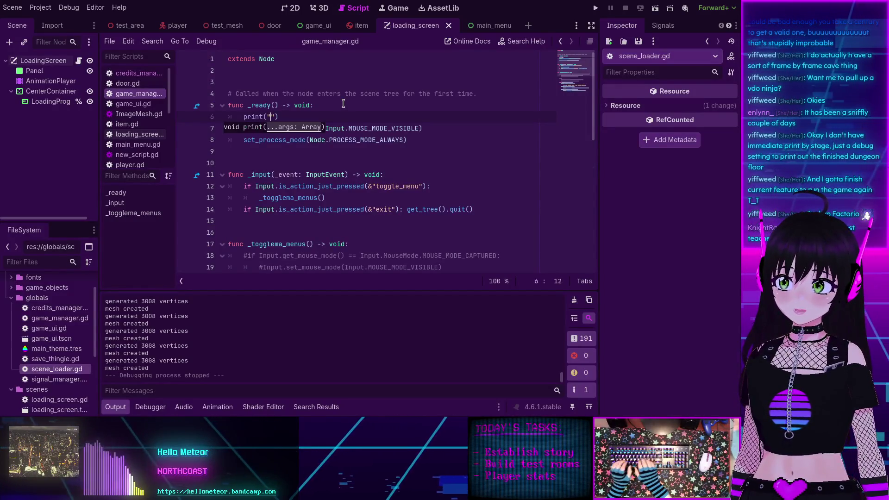
{"action": "type", "text": "game"}
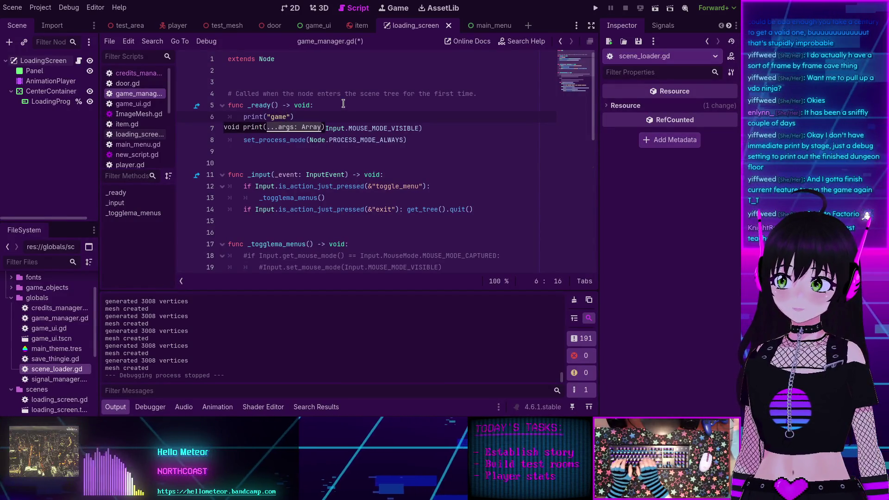
{"action": "type", "text": "_manager_"}
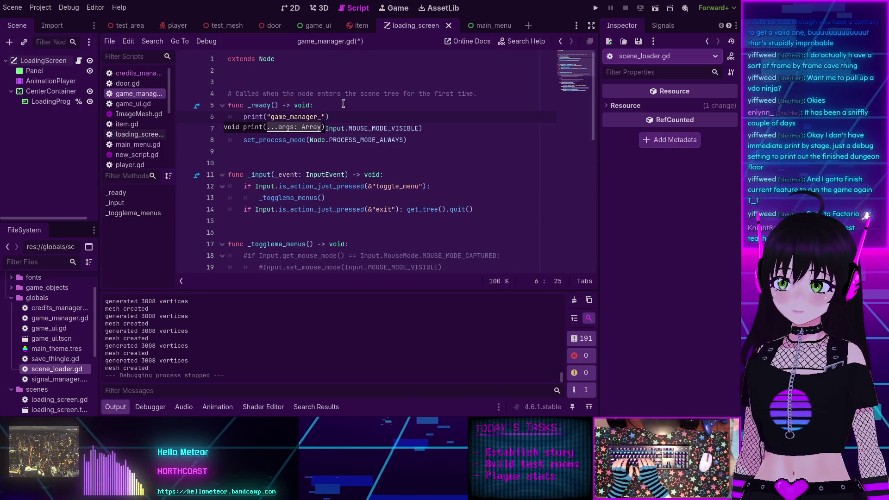
{"action": "key", "text": "BackSpace"}
{"action": "type", "text": "st"}
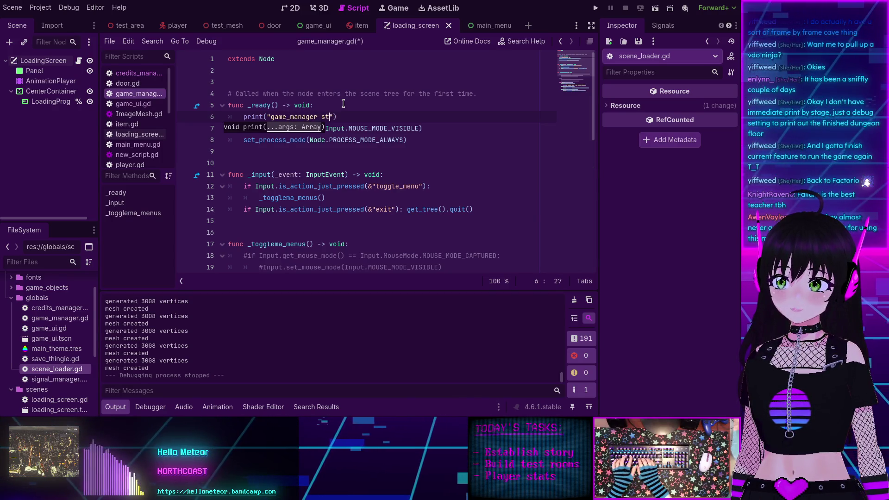
{"action": "type", "text": "arting...."}
{"action": "key", "text": "ctrl+s"}
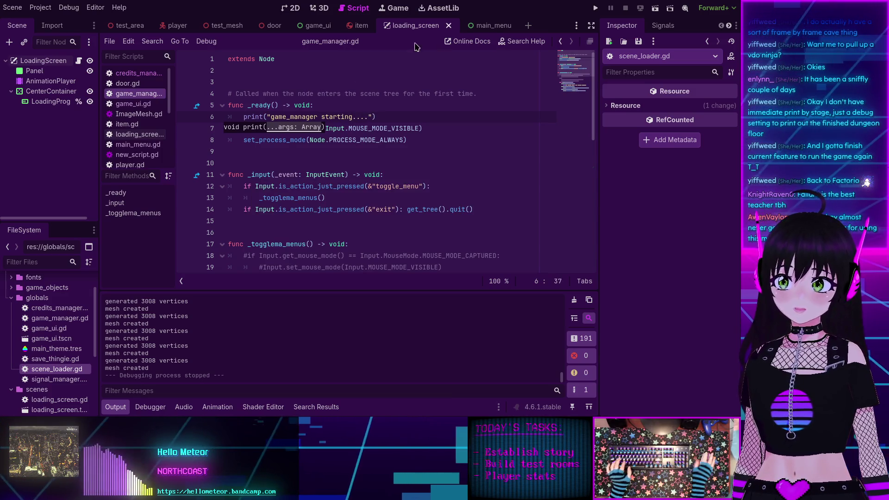
{"action": "key", "text": "F5"}
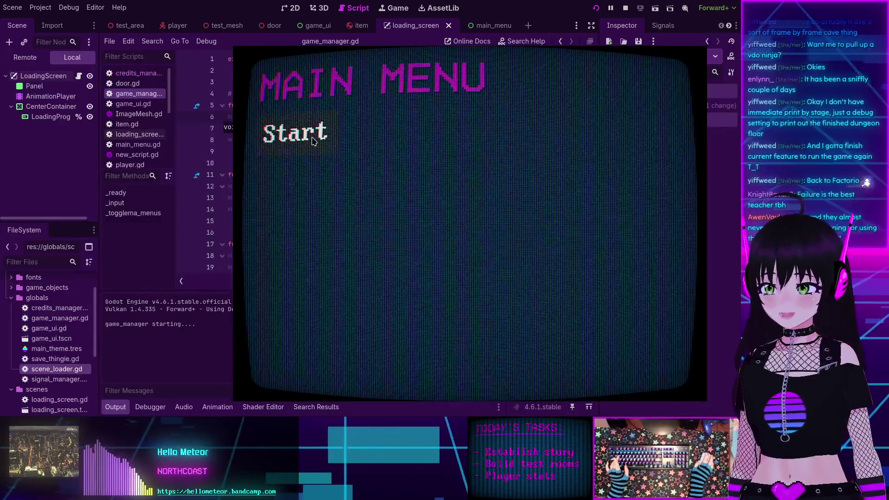
Step: Start the game, toggle the in-game menu, start again from the main menu, then stop
{"action": "left_click", "coordinate": [313, 141]}
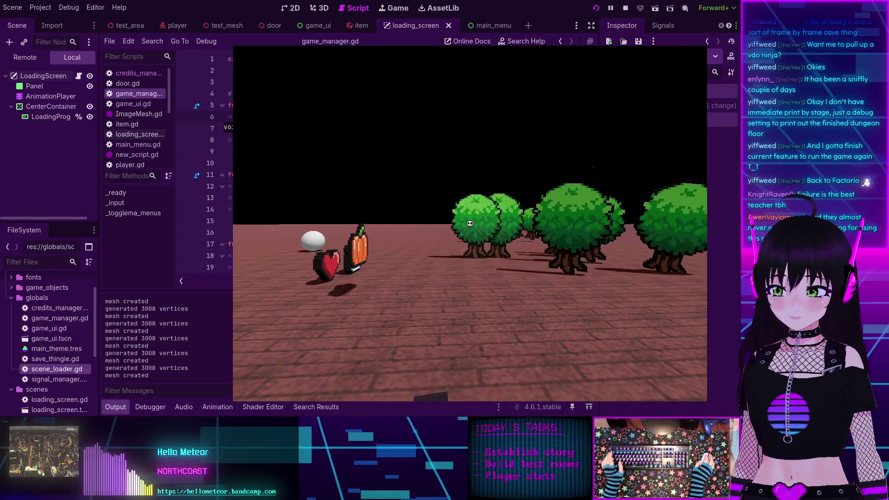
{"action": "key", "text": "Escape"}
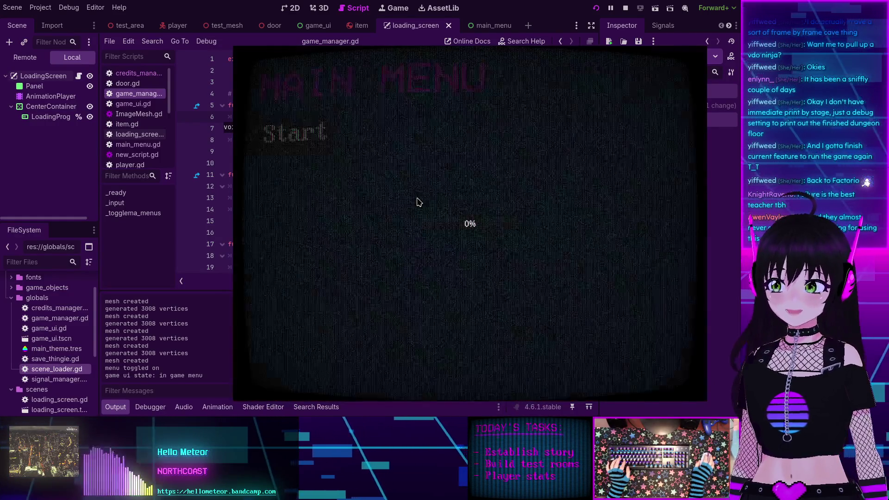
{"action": "left_click", "coordinate": [288, 140]}
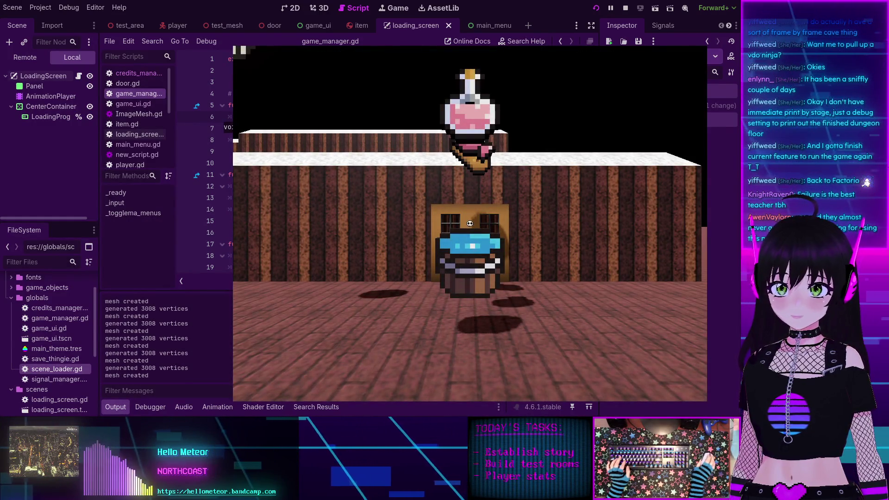
{"action": "key", "text": "F8"}
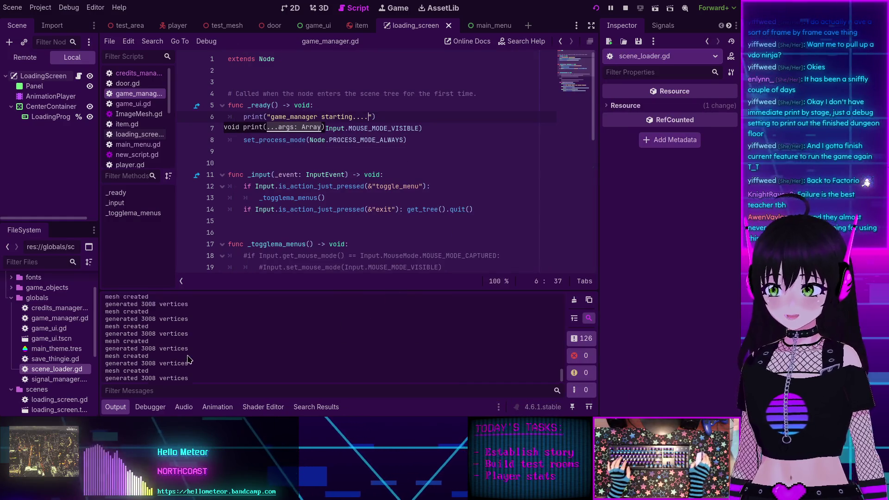
Step: Scroll the Output log to check the 'game_manager starting....', menu and UI state messages
{"action": "scroll", "coordinate": [187, 359], "scroll_direction": "up", "scroll_amount": 10}
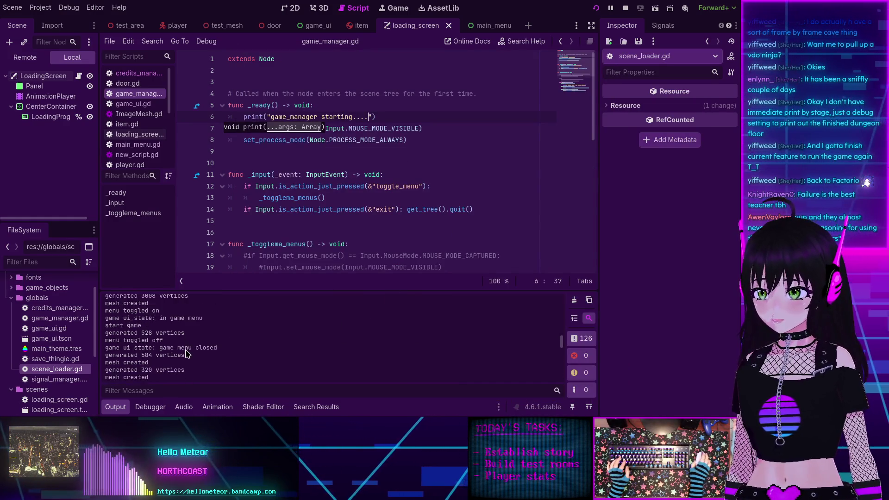
{"action": "scroll", "coordinate": [188, 355], "scroll_direction": "down", "scroll_amount": 2}
{"action": "scroll", "coordinate": [189, 352], "scroll_direction": "up", "scroll_amount": 3}
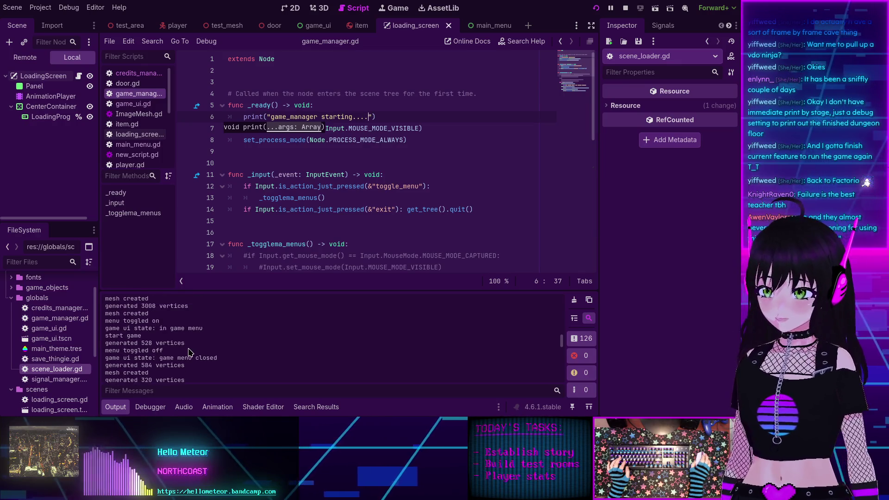
{"action": "scroll", "coordinate": [189, 352], "scroll_direction": "up", "scroll_amount": 10}
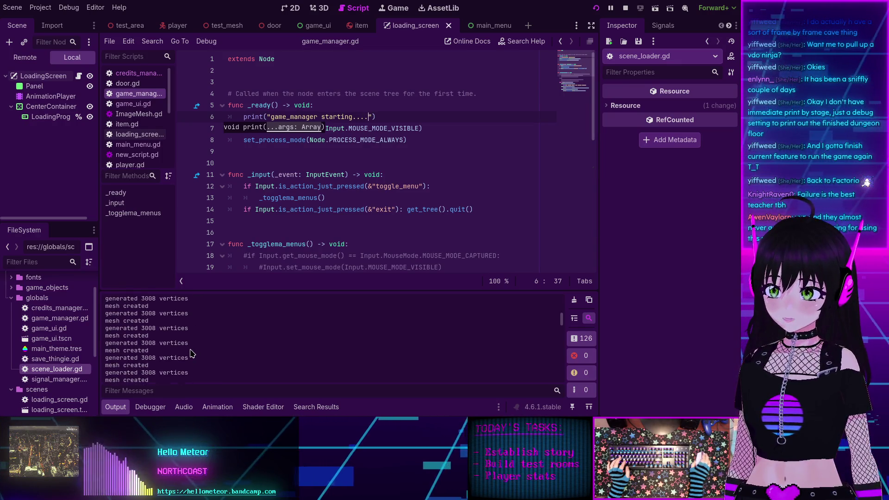
{"action": "scroll", "coordinate": [192, 354], "scroll_direction": "up", "scroll_amount": 10}
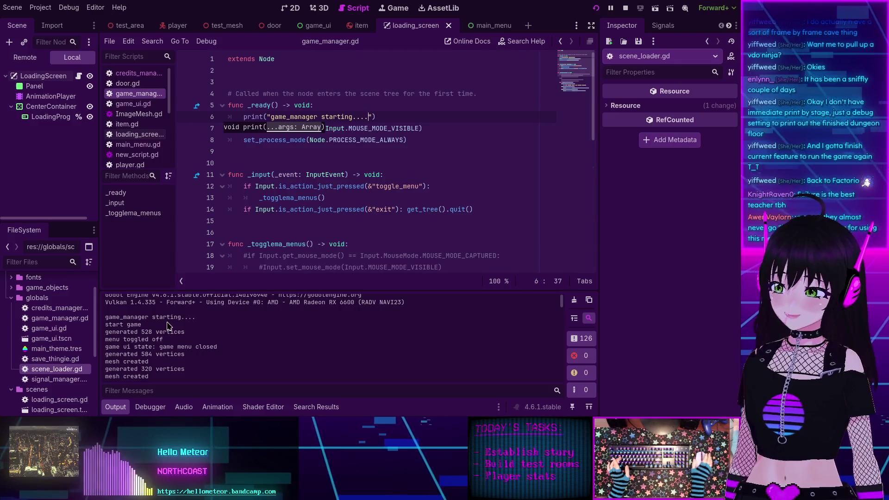
{"action": "scroll", "coordinate": [167, 325], "scroll_direction": "down", "scroll_amount": 15}
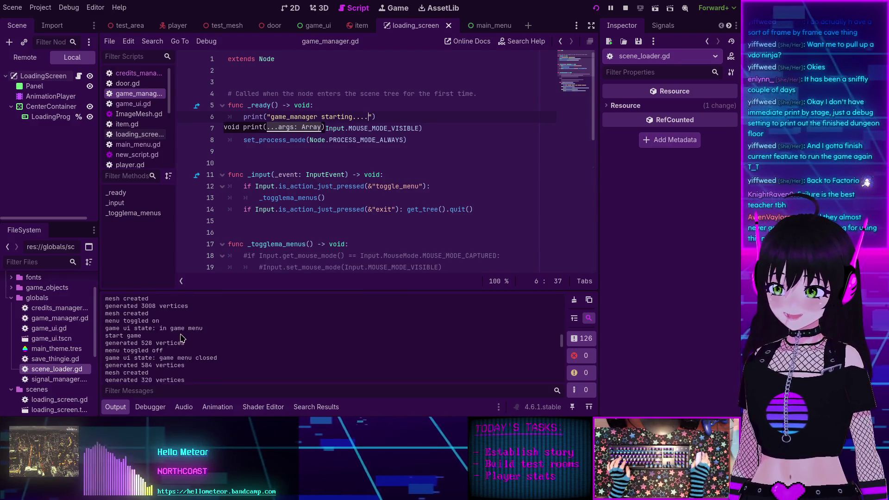
Step: Delete the 'game_manager starting....' print line from game_manager.gd's _ready
{"action": "scroll", "coordinate": [181, 338], "scroll_direction": "down", "scroll_amount": 10}
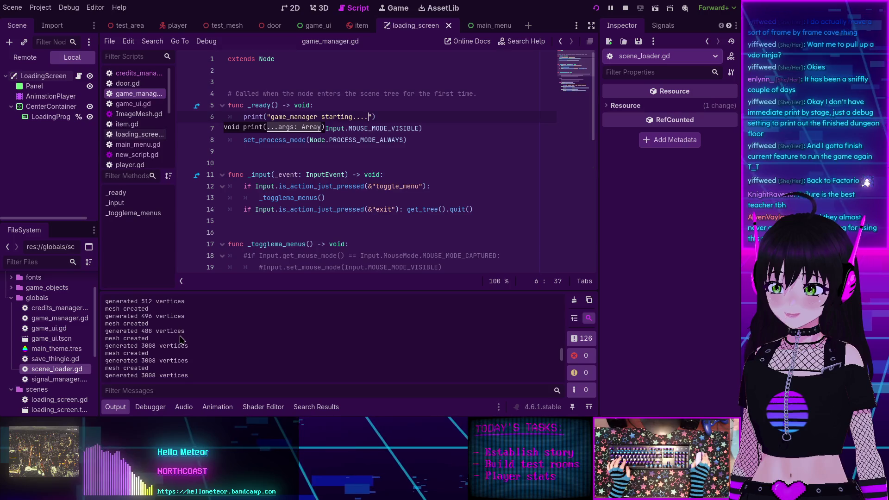
{"action": "scroll", "coordinate": [181, 339], "scroll_direction": "down", "scroll_amount": 8}
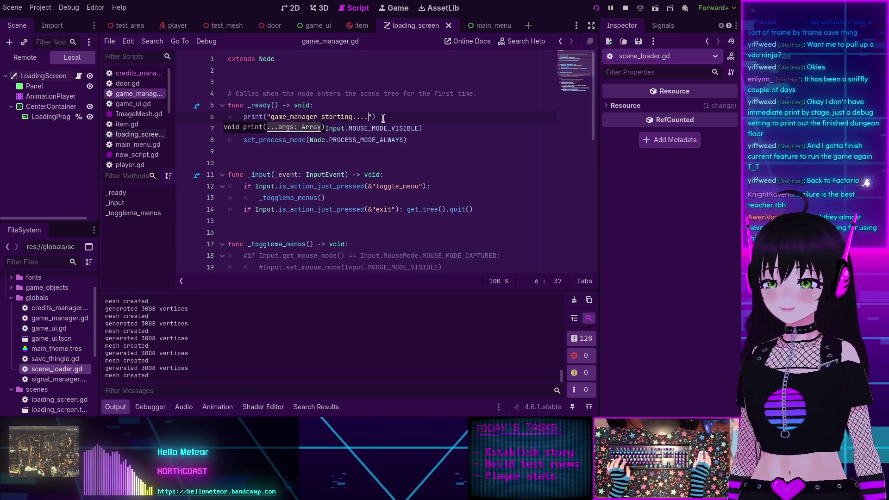
{"action": "triple_click", "coordinate": [383, 118]}
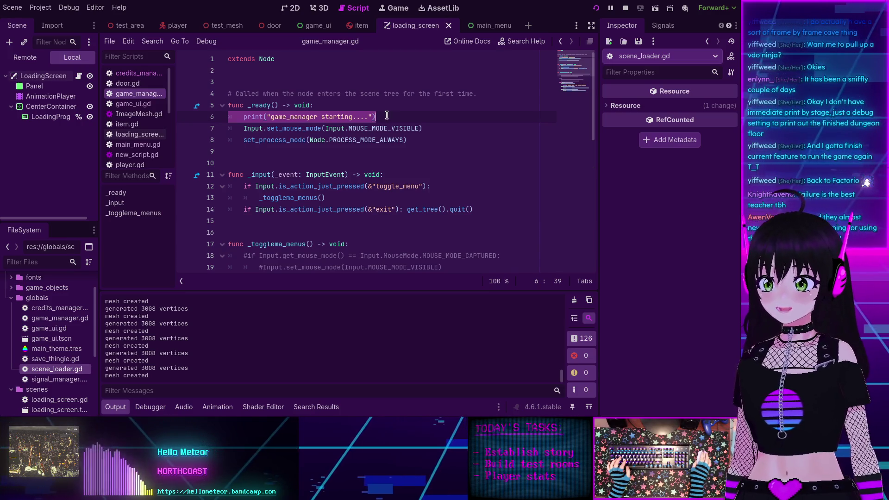
{"action": "double_click", "coordinate": [244, 118]}
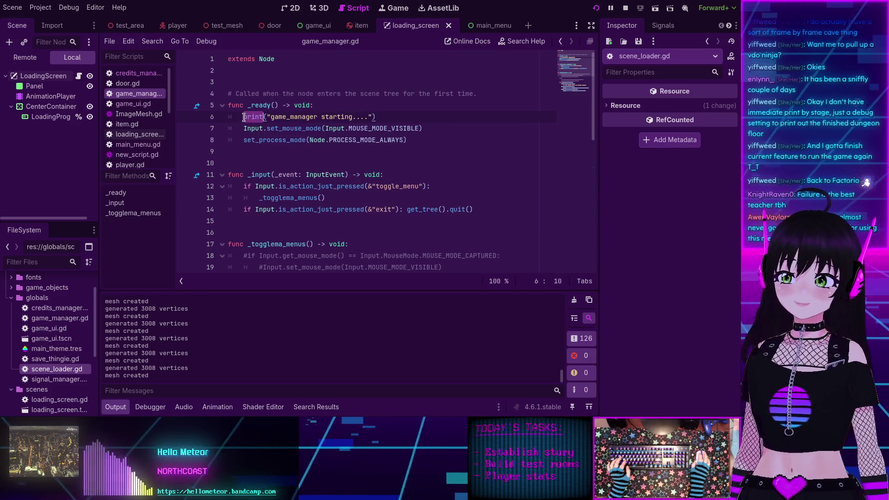
{"action": "left_click", "coordinate": [372, 117]}
{"action": "left_click_drag", "start_coordinate": [249, 113], "coordinate": [242, 113]}
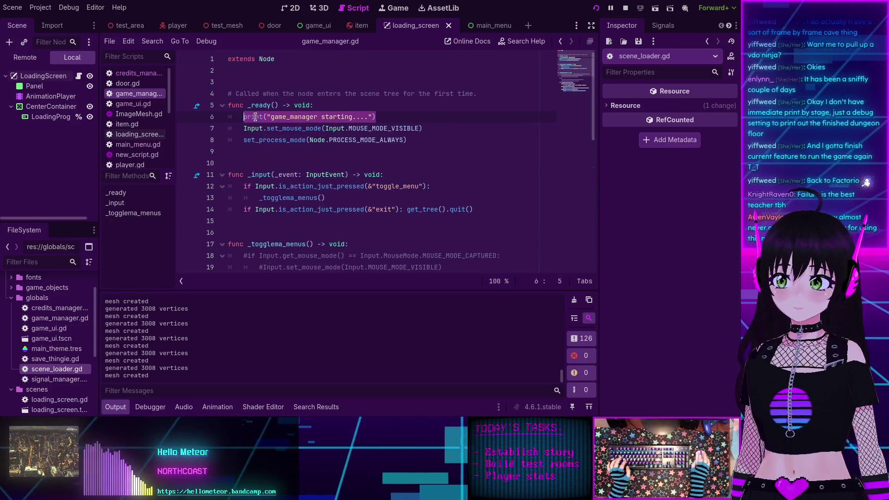
{"action": "key", "text": "BackSpace"}
{"action": "key", "text": "BackSpace"}
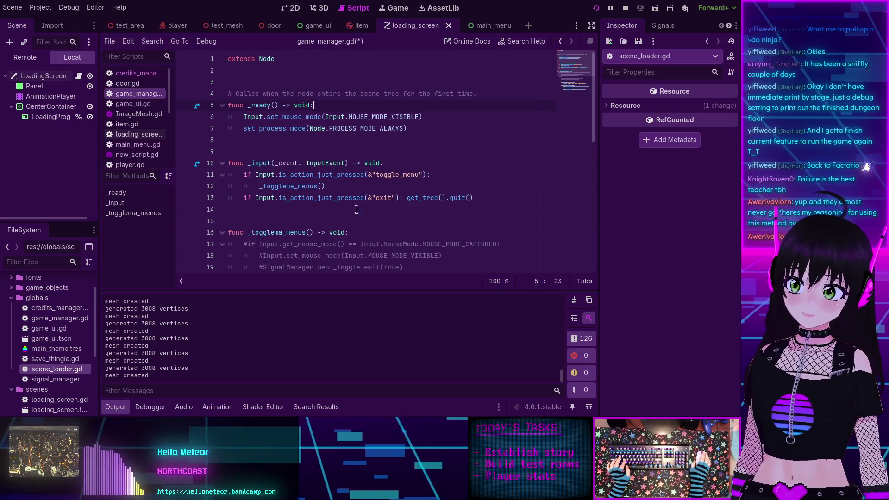
Step: Look over game_manager.gd and open Find in Files for a project-wide search
{"action": "scroll", "coordinate": [356, 209], "scroll_direction": "down", "scroll_amount": 2}
{"action": "scroll", "coordinate": [343, 206], "scroll_direction": "up", "scroll_amount": 1}
{"action": "scroll", "coordinate": [333, 205], "scroll_direction": "down", "scroll_amount": 3}
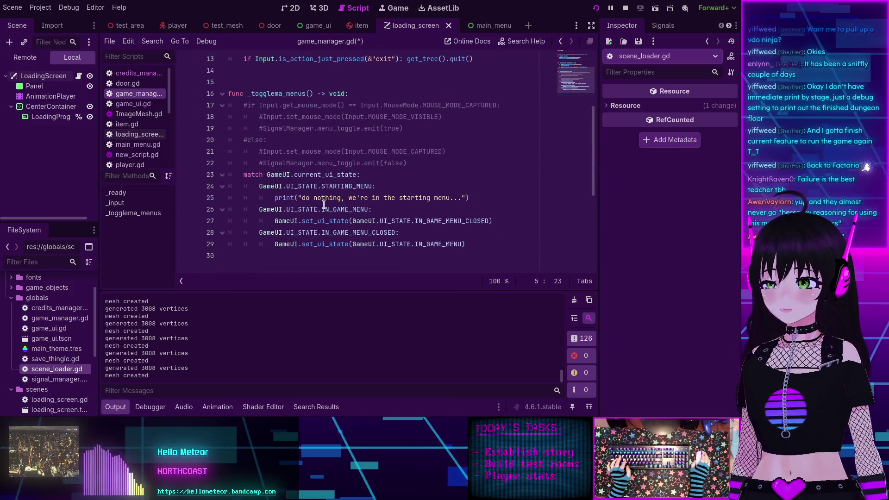
{"action": "scroll", "coordinate": [323, 204], "scroll_direction": "down", "scroll_amount": 1}
{"action": "scroll", "coordinate": [297, 199], "scroll_direction": "up", "scroll_amount": 1}
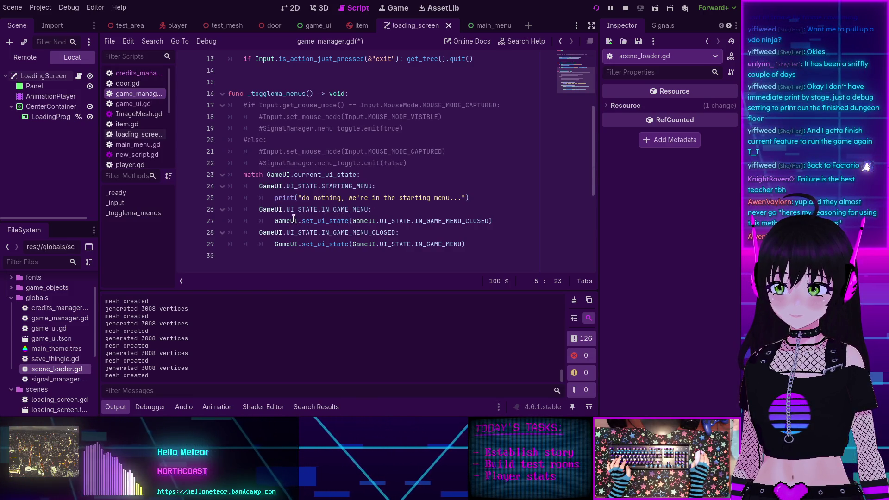
{"action": "scroll", "coordinate": [294, 220], "scroll_direction": "up", "scroll_amount": 4}
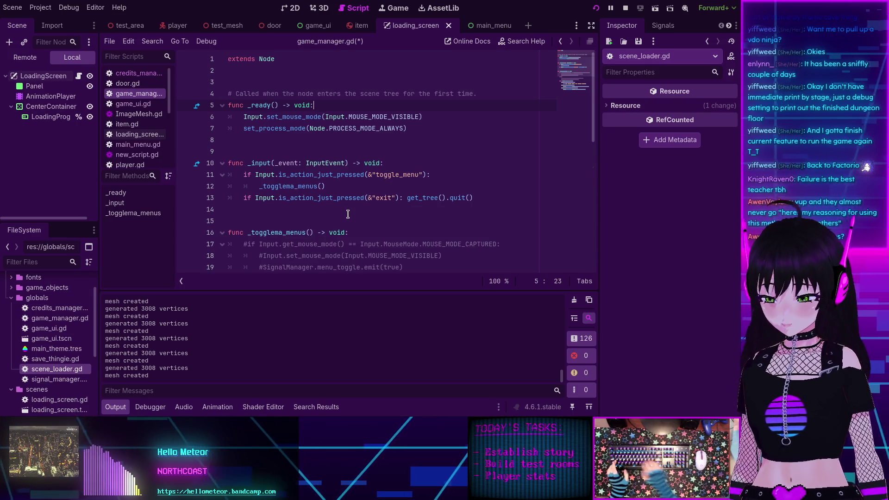
{"action": "key", "text": "ctrl+shift+f"}
Step: Search the project for 'pause' and open the first match in test_area.gd
{"action": "type", "text": "pause"}
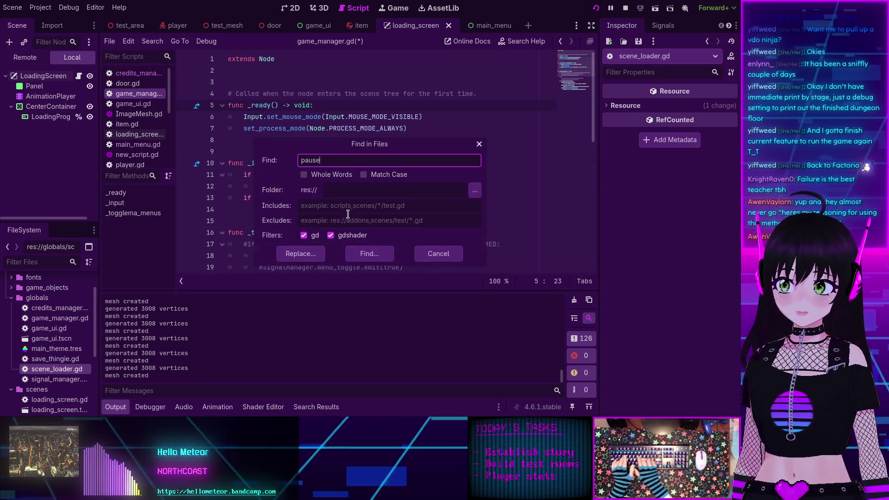
{"action": "key", "text": "Return"}
{"action": "left_click", "coordinate": [324, 343]}
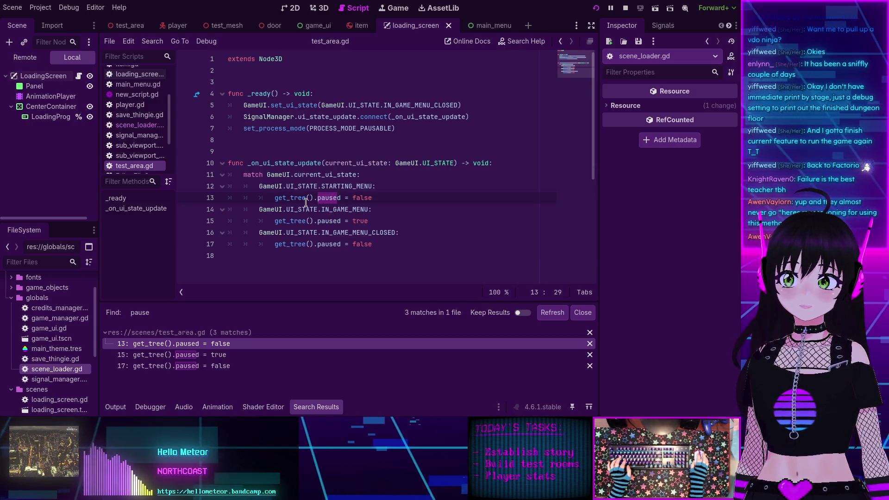
Step: Inspect the paused assignments on lines 13 and 17, then stop the running game
{"action": "left_click_drag", "start_coordinate": [272, 198], "coordinate": [373, 198]}
{"action": "key", "text": "Escape"}
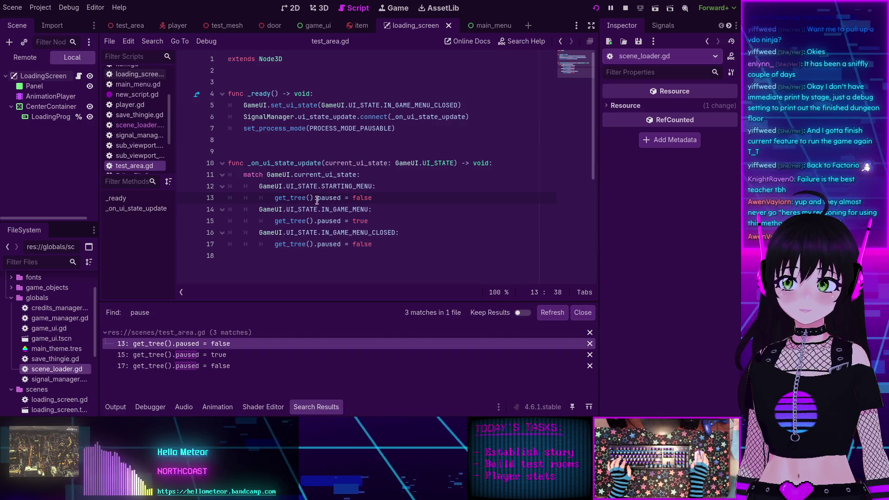
{"action": "triple_click", "coordinate": [285, 249]}
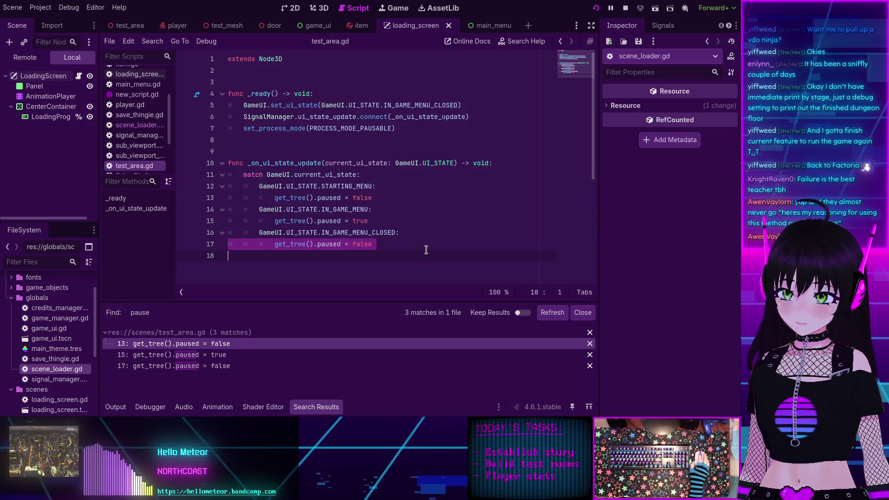
{"action": "left_click", "coordinate": [275, 244]}
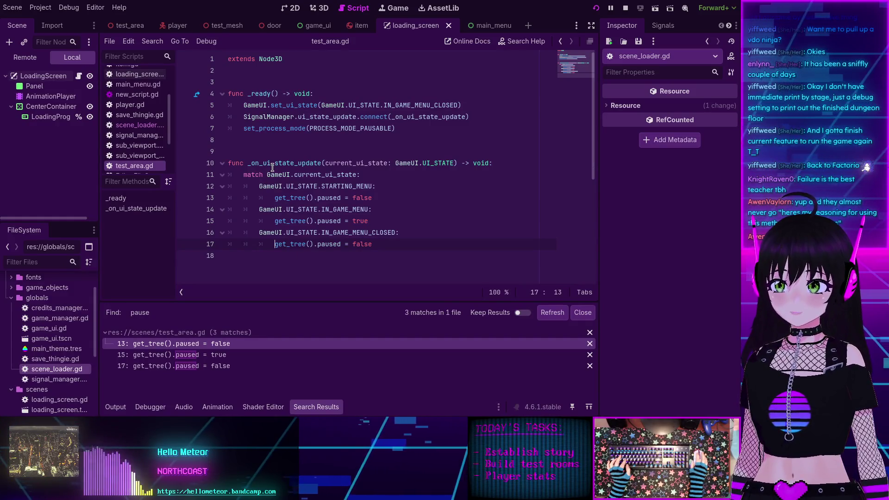
{"action": "left_click", "coordinate": [625, 8]}
{"action": "mouse_move", "coordinate": [402, 123]}
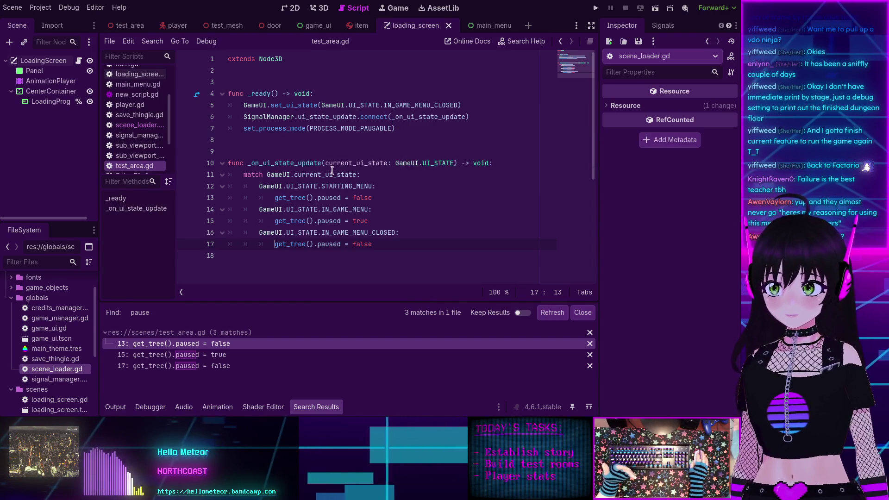
Step: Jump to current_ui_state's definition in game_ui.gd, review STARTING_MENU and set_ui_state, then open game_ui.tscn
{"action": "left_click", "coordinate": [317, 177], "text": "ctrl"}
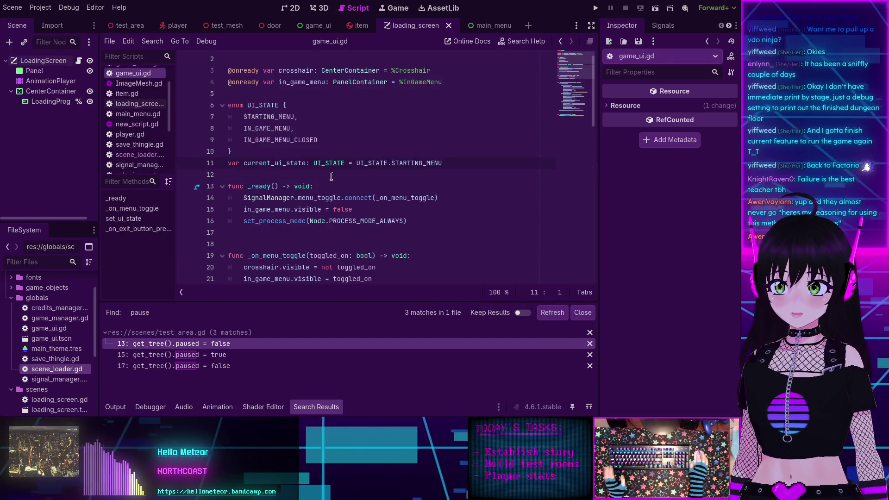
{"action": "double_click", "coordinate": [398, 162]}
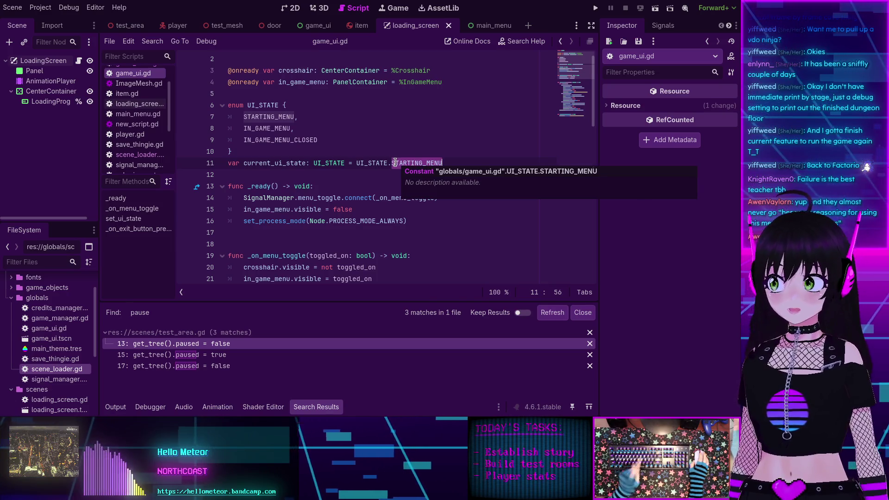
{"action": "mouse_move", "coordinate": [376, 169]}
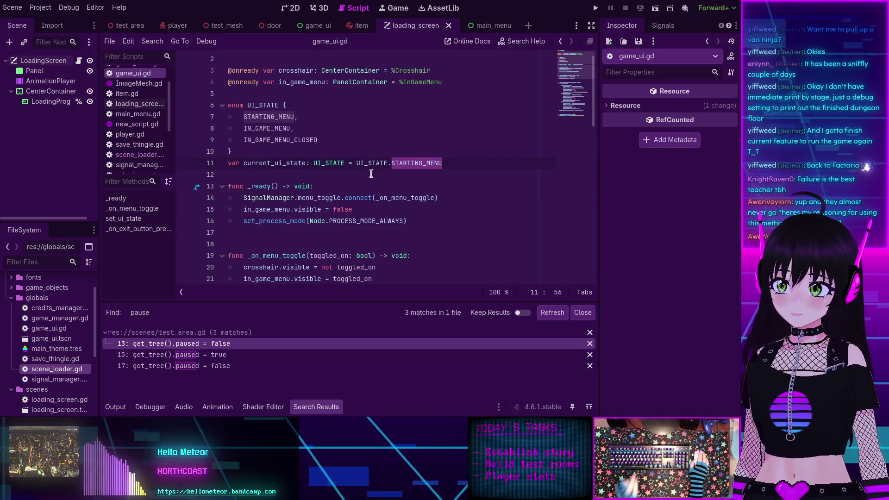
{"action": "scroll", "coordinate": [370, 173], "scroll_direction": "down", "scroll_amount": 6}
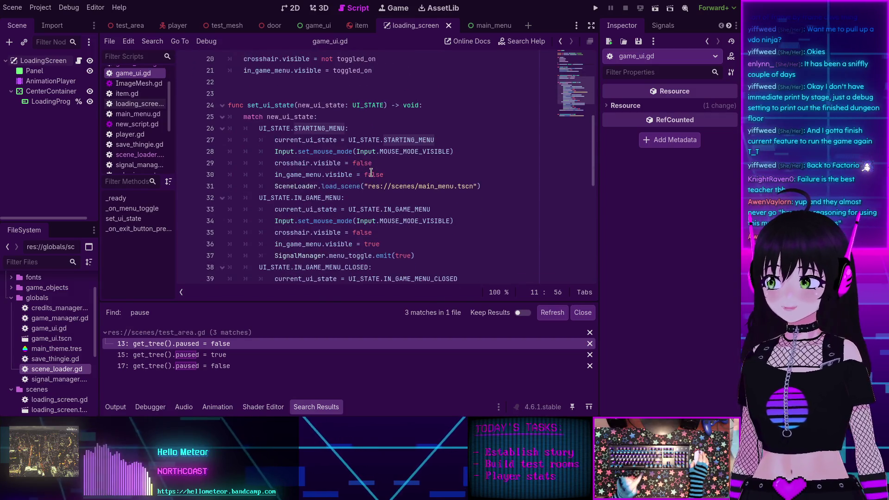
{"action": "scroll", "coordinate": [371, 173], "scroll_direction": "up", "scroll_amount": 3}
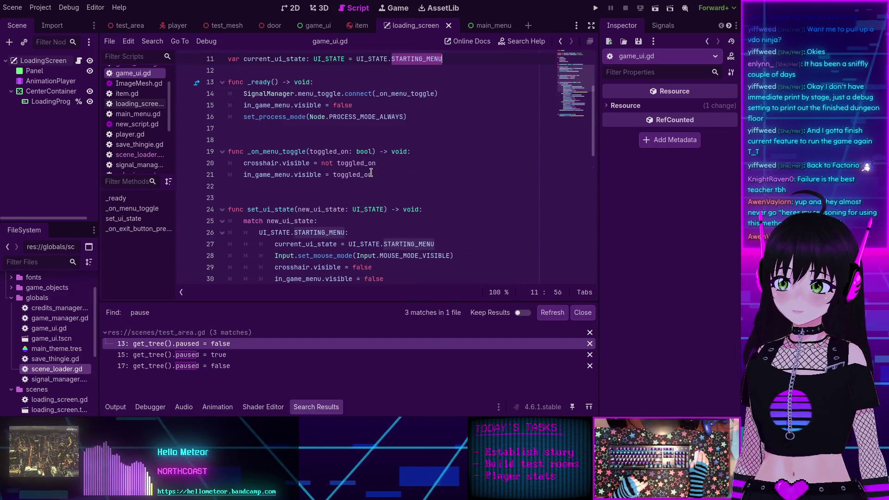
{"action": "scroll", "coordinate": [371, 172], "scroll_direction": "up", "scroll_amount": 2}
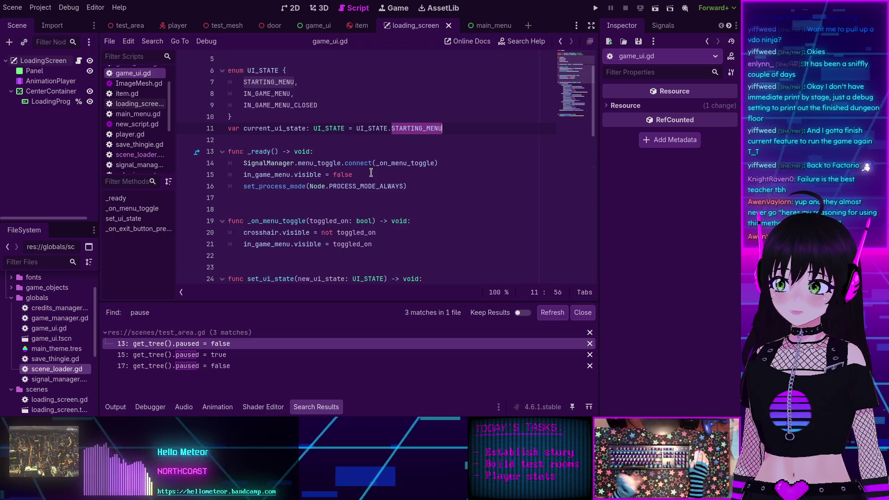
{"action": "double_click", "coordinate": [52, 338]}
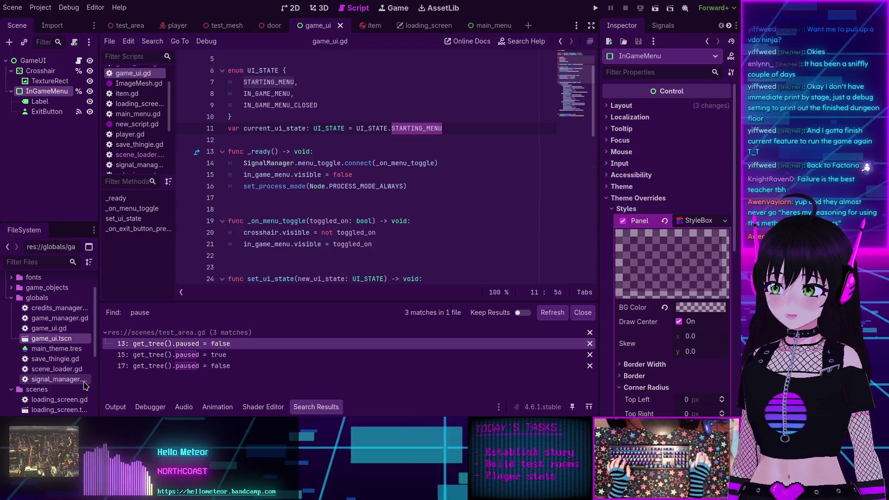
Step: Open the main_menu.tscn scene and select its StartButton node
{"action": "scroll", "coordinate": [63, 375], "scroll_direction": "down", "scroll_amount": 2}
{"action": "scroll", "coordinate": [64, 375], "scroll_direction": "down", "scroll_amount": 1}
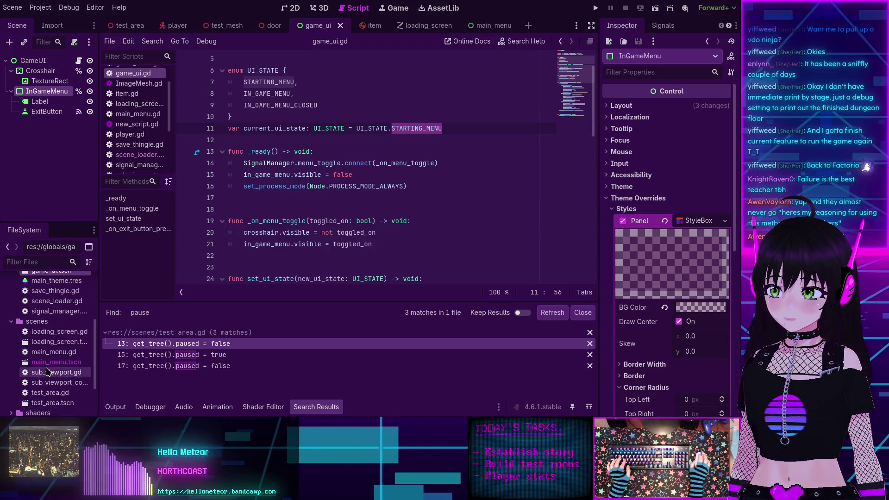
{"action": "left_click", "coordinate": [48, 362]}
{"action": "double_click", "coordinate": [47, 364]}
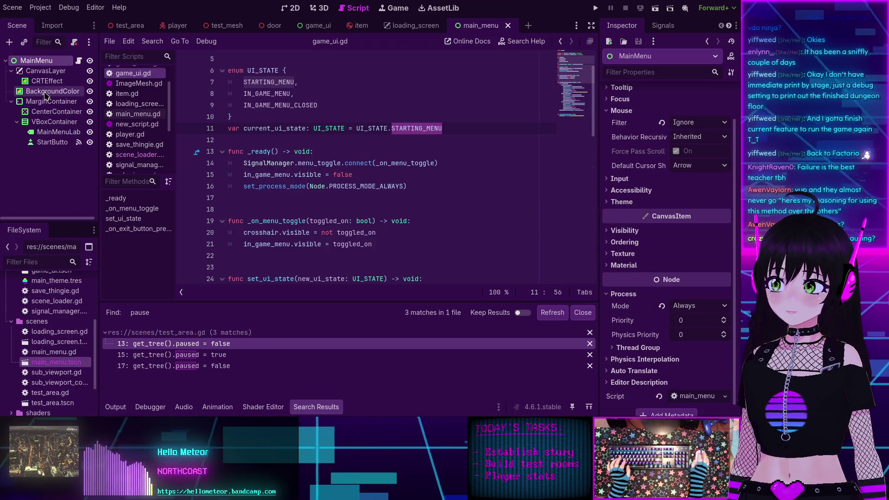
{"action": "left_click", "coordinate": [49, 143]}
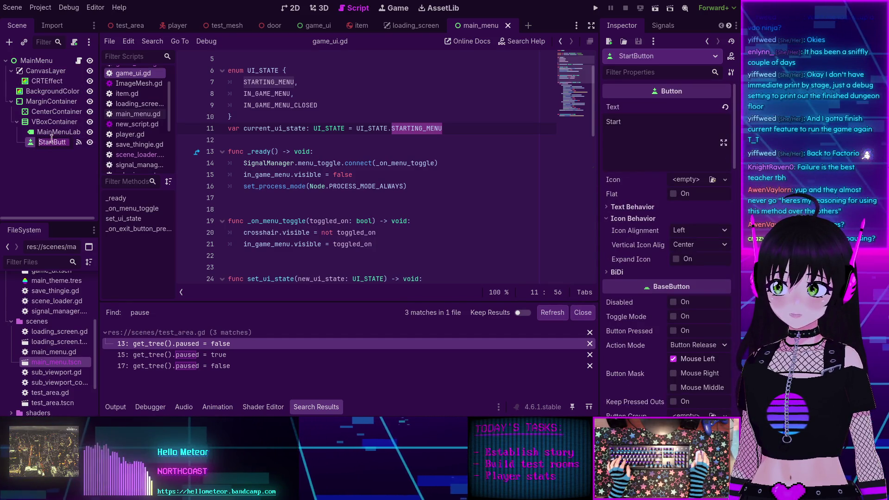
Step: Check the load_scene call in main_menu.gd, then return to test_area.gd
{"action": "left_click", "coordinate": [130, 114]}
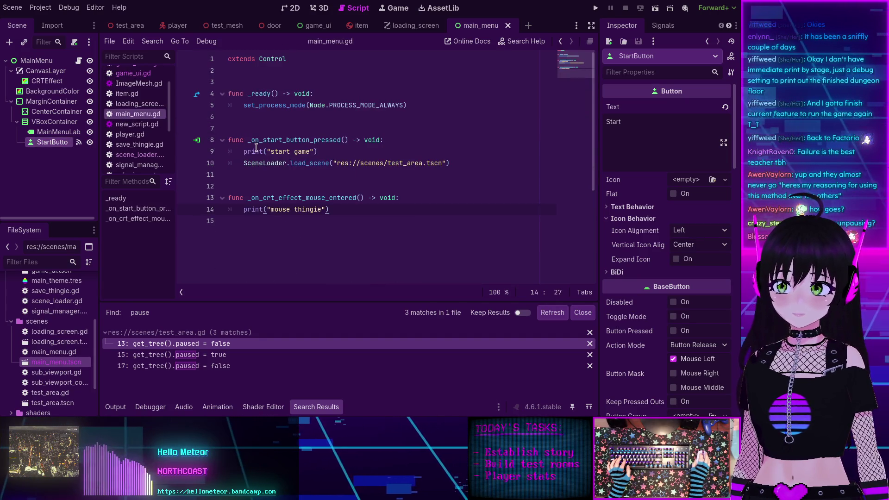
{"action": "left_click", "coordinate": [330, 163]}
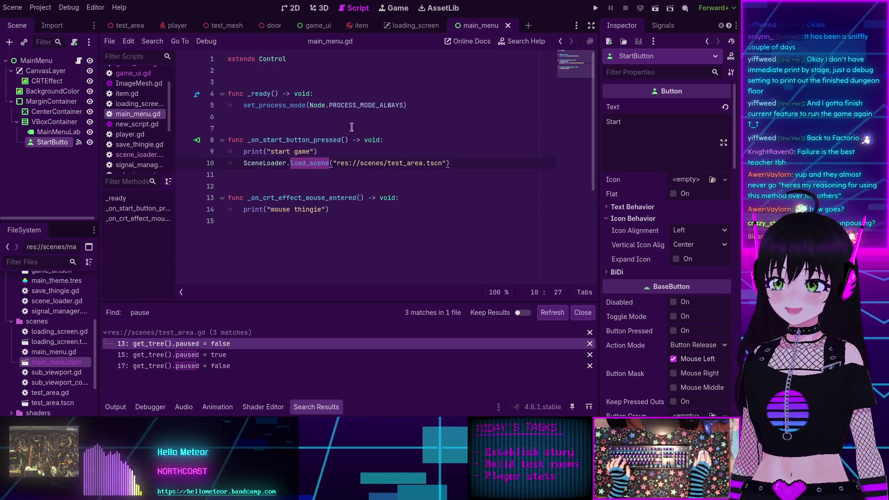
{"action": "scroll", "coordinate": [131, 104], "scroll_direction": "up", "scroll_amount": 3}
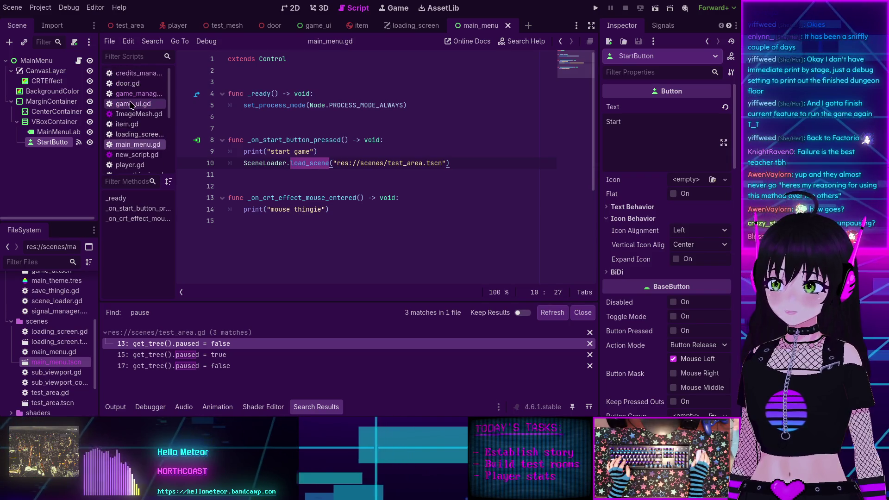
{"action": "scroll", "coordinate": [146, 106], "scroll_direction": "down", "scroll_amount": 5}
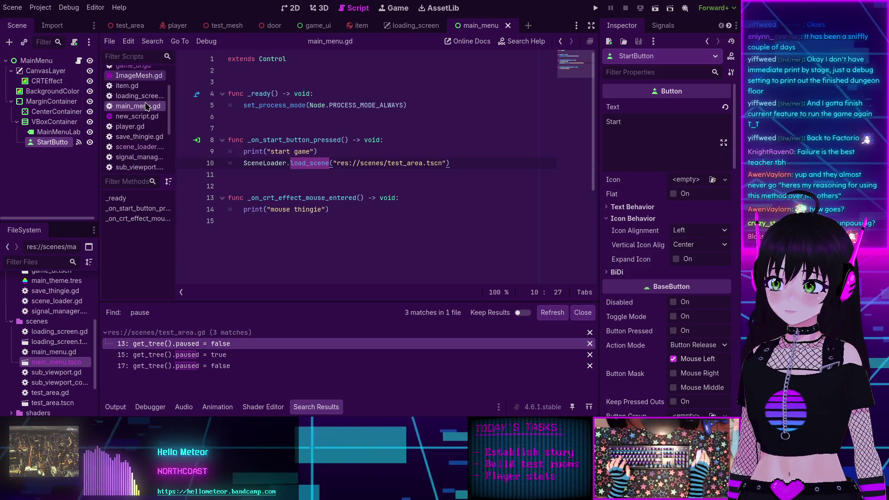
{"action": "scroll", "coordinate": [146, 106], "scroll_direction": "down", "scroll_amount": 1}
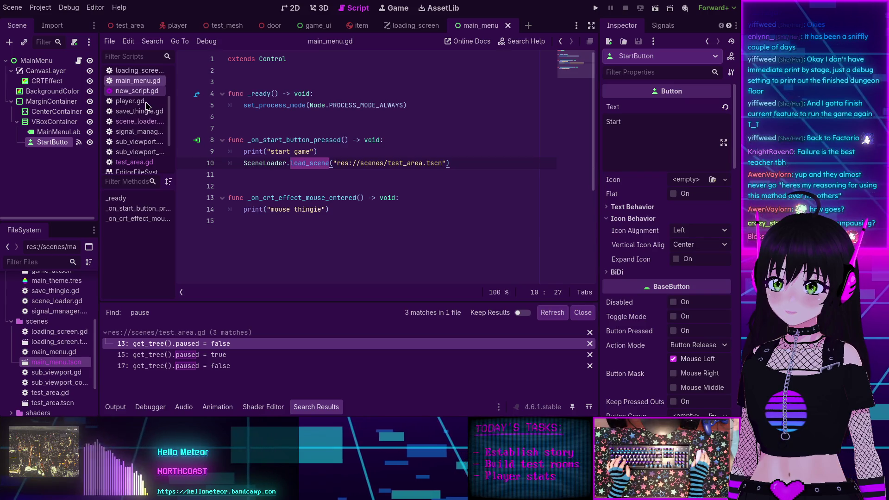
{"action": "left_click", "coordinate": [138, 162]}
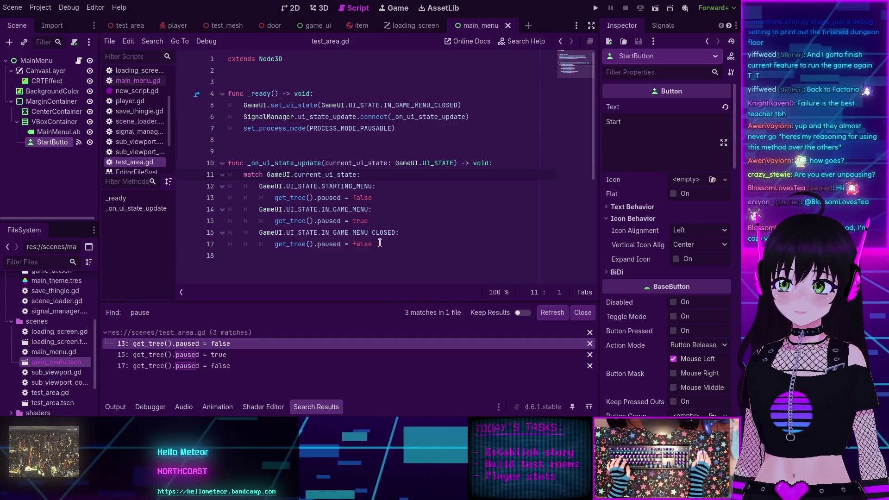
Step: Select the _on_ui_state_update function in test_area.gd and switch to game_manager.gd
{"action": "left_click_drag", "start_coordinate": [377, 244], "coordinate": [203, 160]}
{"action": "key", "text": "ctrl+c"}
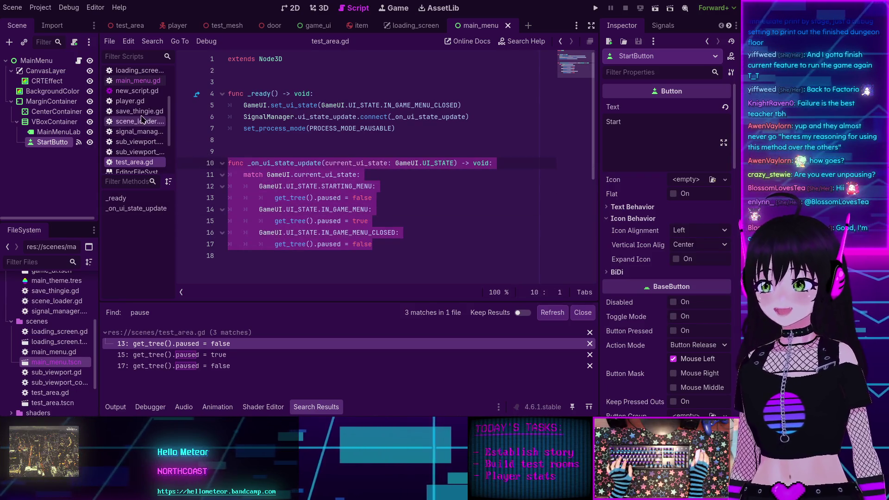
{"action": "scroll", "coordinate": [137, 109], "scroll_direction": "up", "scroll_amount": 3}
{"action": "scroll", "coordinate": [138, 110], "scroll_direction": "up", "scroll_amount": 1}
{"action": "left_click", "coordinate": [138, 94]}
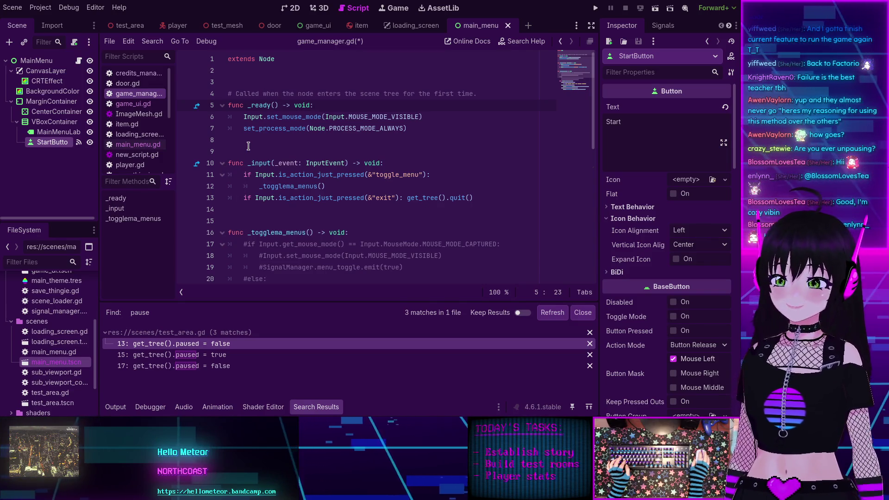
Step: Paste the _on_ui_state_update function, which sets get_tree().paused per UI state, at the script's end
{"action": "scroll", "coordinate": [253, 148], "scroll_direction": "down", "scroll_amount": 2}
{"action": "scroll", "coordinate": [253, 148], "scroll_direction": "down", "scroll_amount": 2}
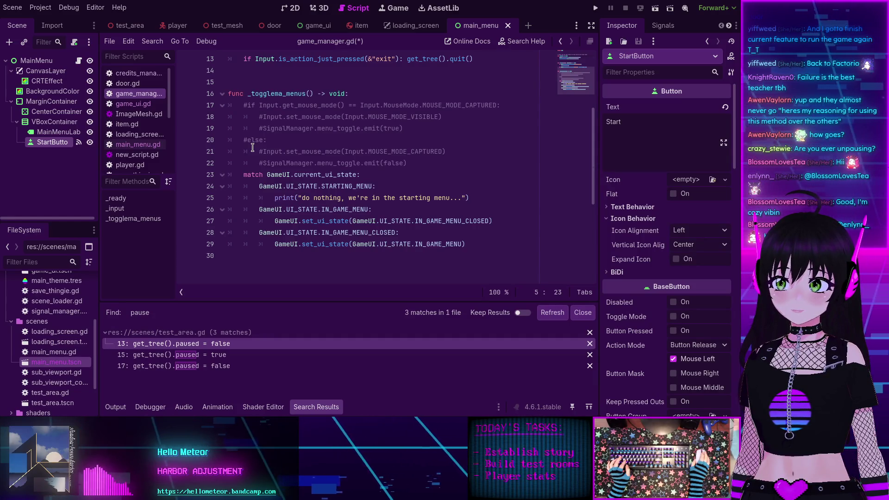
{"action": "scroll", "coordinate": [252, 147], "scroll_direction": "up", "scroll_amount": 2}
{"action": "scroll", "coordinate": [252, 147], "scroll_direction": "up", "scroll_amount": 1}
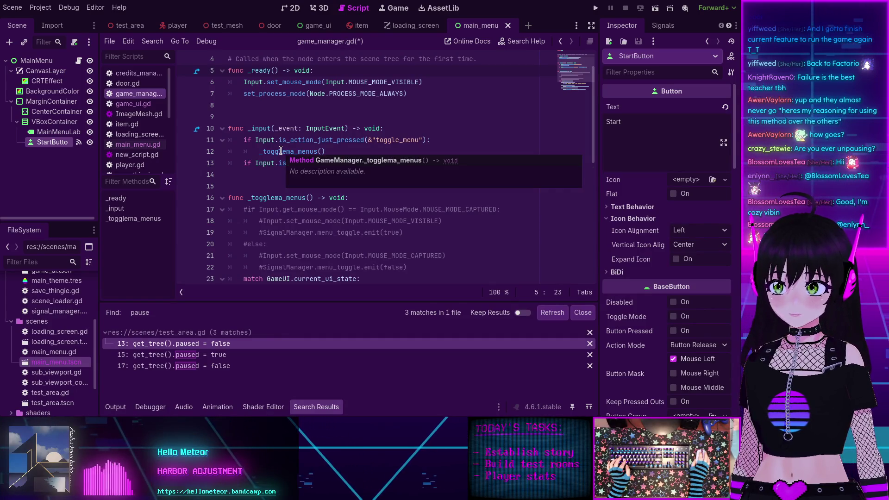
{"action": "mouse_move", "coordinate": [279, 150]}
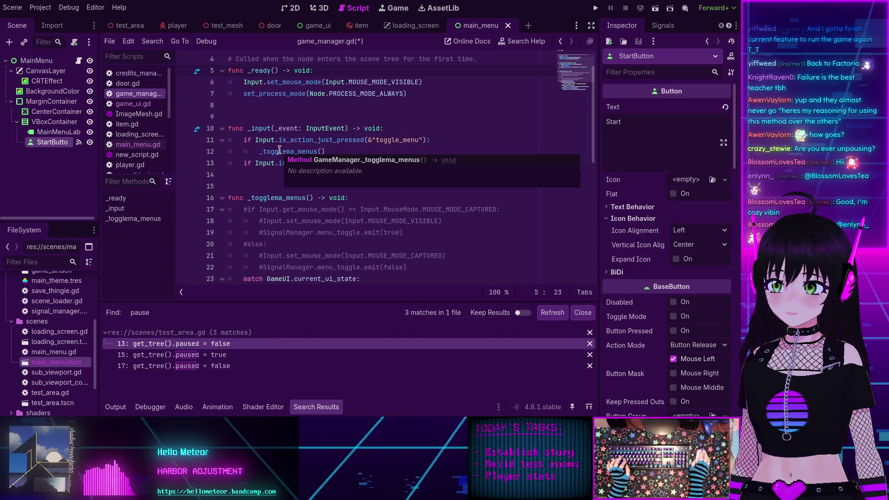
{"action": "scroll", "coordinate": [279, 150], "scroll_direction": "up", "scroll_amount": 1}
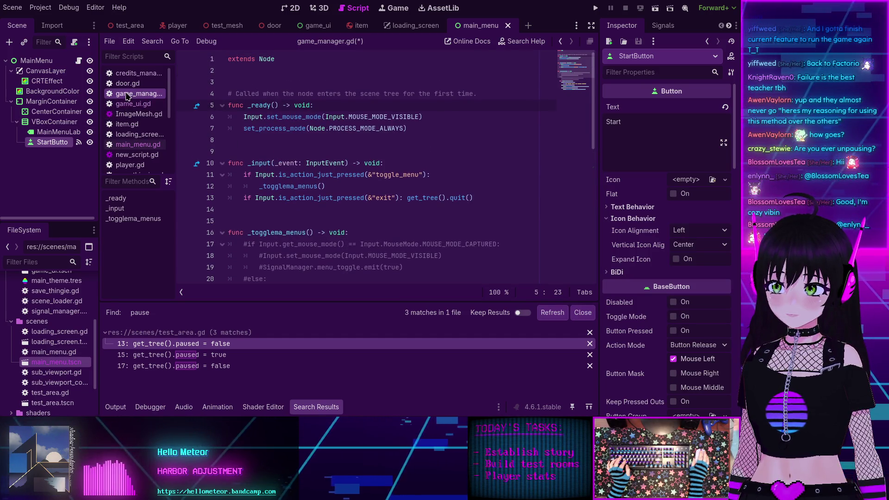
{"action": "scroll", "coordinate": [128, 98], "scroll_direction": "down", "scroll_amount": 3}
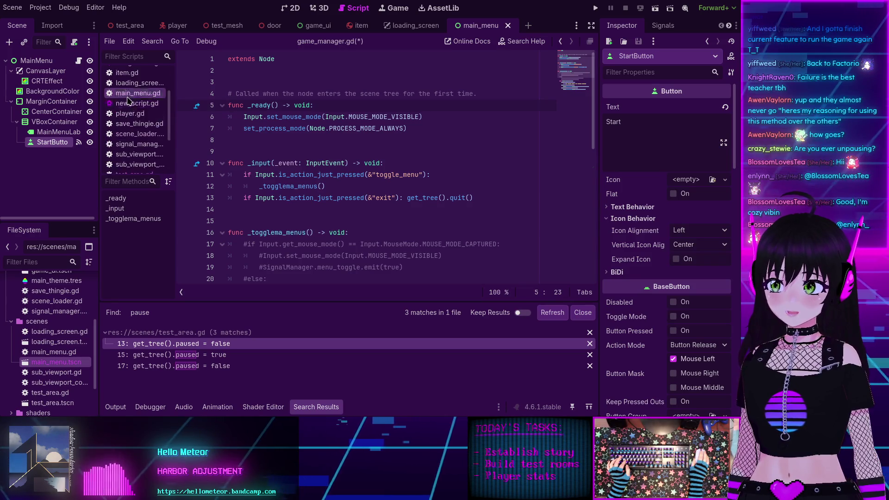
{"action": "scroll", "coordinate": [287, 208], "scroll_direction": "down", "scroll_amount": 7}
{"action": "left_click", "coordinate": [300, 187]}
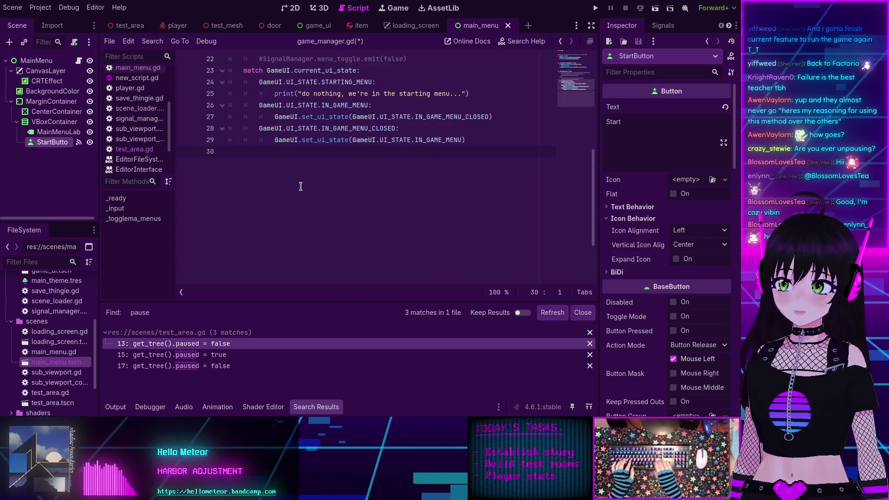
{"action": "key", "text": "ctrl+v"}
{"action": "left_click", "coordinate": [297, 174]}
{"action": "double_click", "coordinate": [297, 174]}
{"action": "scroll", "coordinate": [324, 186], "scroll_direction": "up", "scroll_amount": 10}
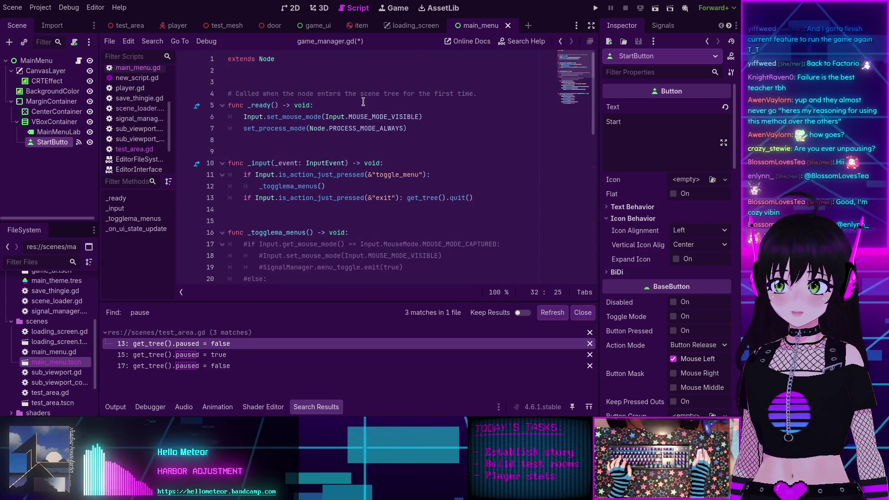
{"action": "left_click", "coordinate": [415, 128]}
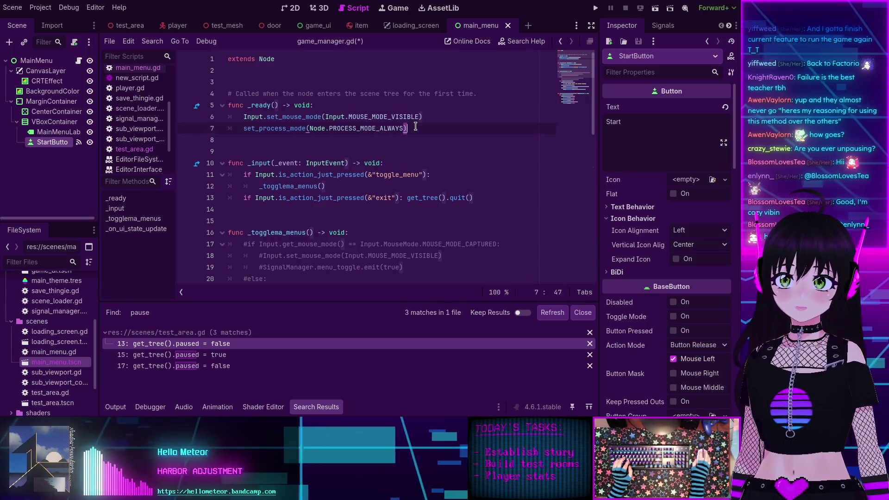
Step: Add a _ready line calling SignalManager.ui_state_update.connect() via autocomplete
{"action": "key", "text": "Return"}
{"action": "type", "text": "Game"}
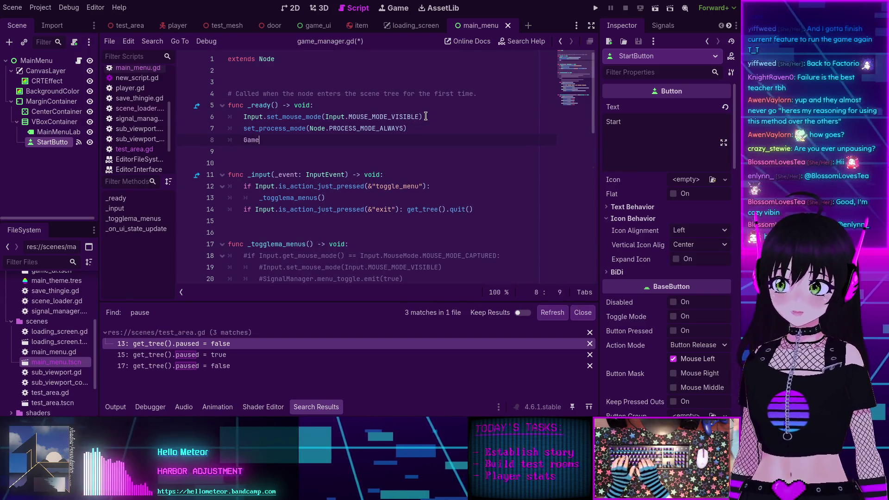
{"action": "type", "text": "UI."}
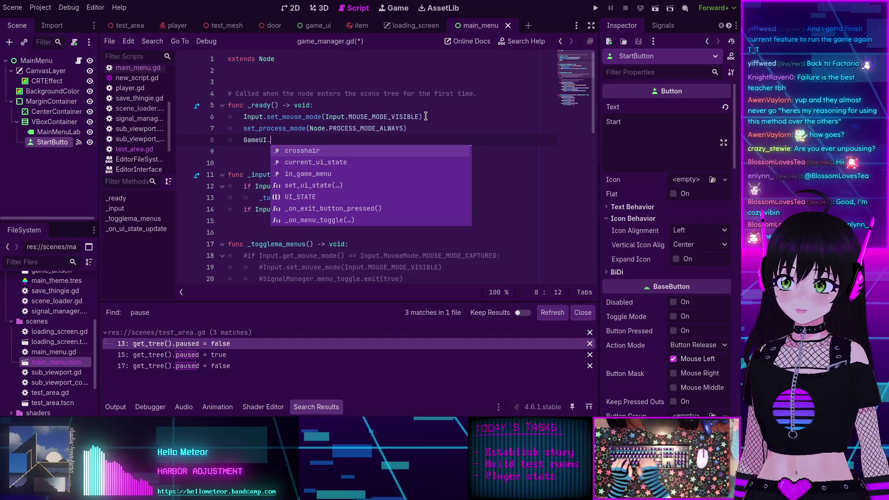
{"action": "key", "text": "Down"}
{"action": "key", "text": "Return"}
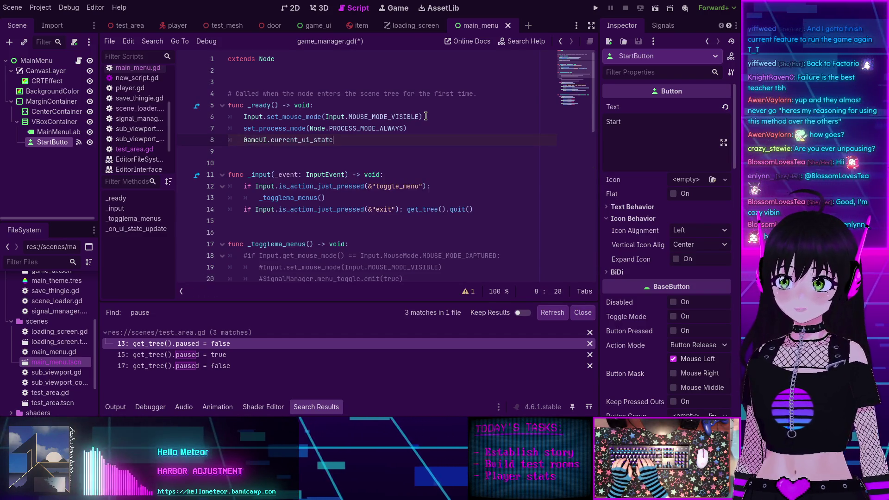
{"action": "key", "text": "ctrl+shift+Left"}
{"action": "key", "text": "BackSpace"}
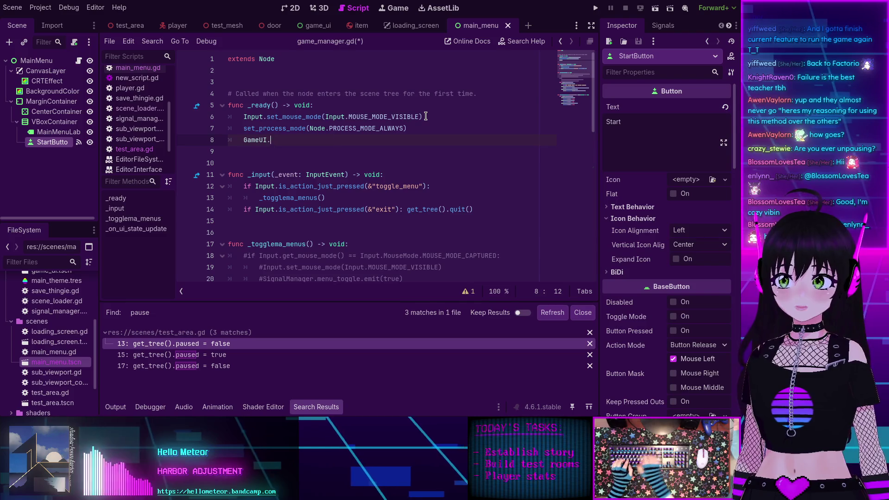
{"action": "key", "text": "BackSpace"}
{"action": "key", "text": "BackSpace"}
{"action": "type", "text": "Signal"}
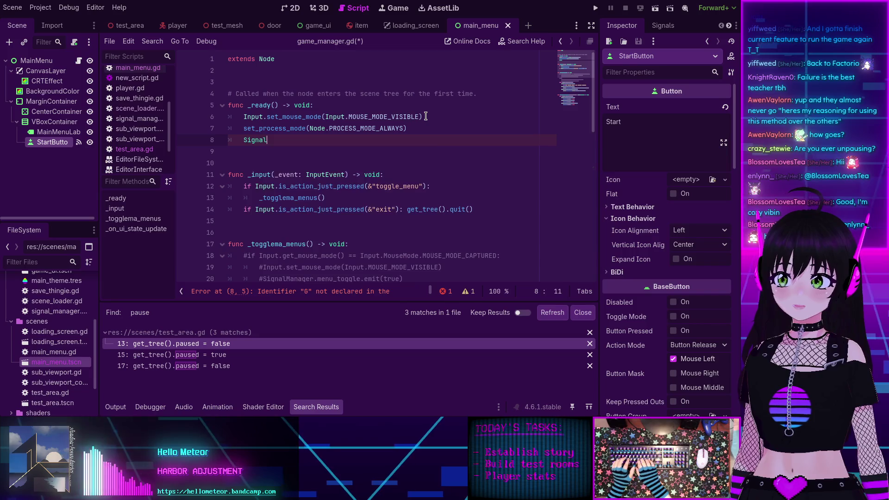
{"action": "key", "text": "Down"}
{"action": "key", "text": "Return"}
{"action": "type", "text": "."}
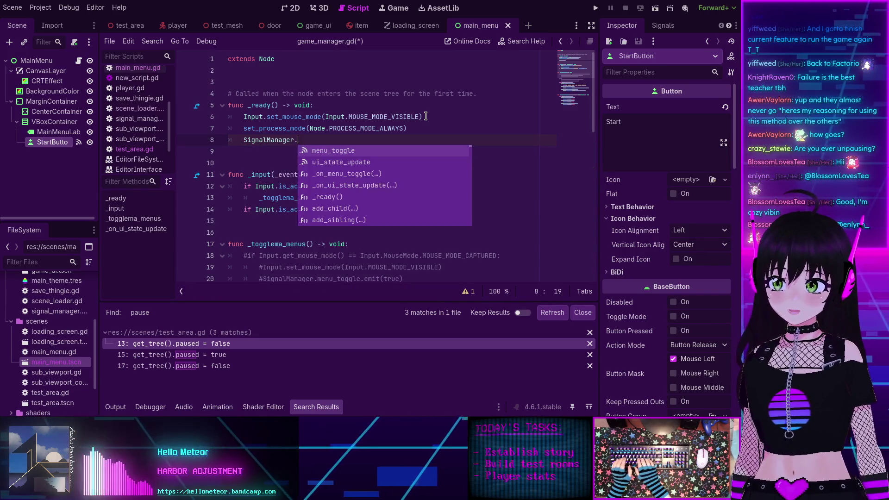
{"action": "key", "text": "Down"}
{"action": "key", "text": "Return"}
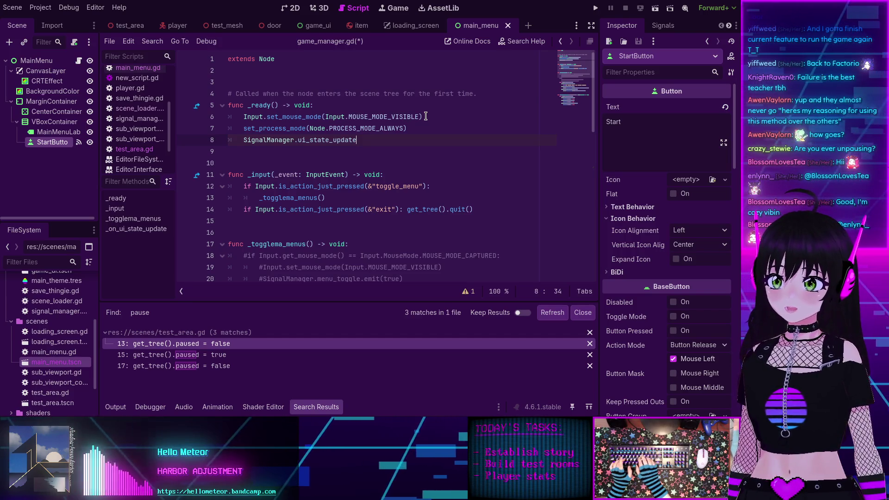
{"action": "key", "text": "Return"}
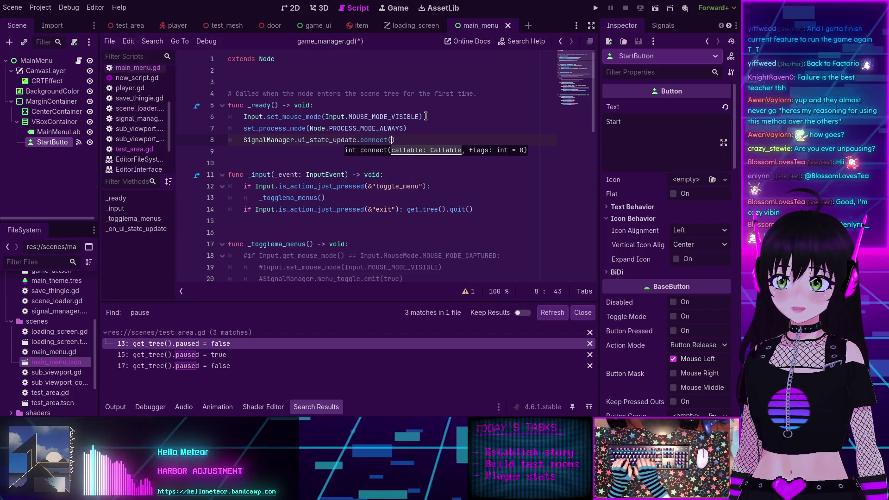
Step: Pass _on_ui_state_update as the connect argument and save game_manager.gd
{"action": "scroll", "coordinate": [272, 191], "scroll_direction": "down", "scroll_amount": 7}
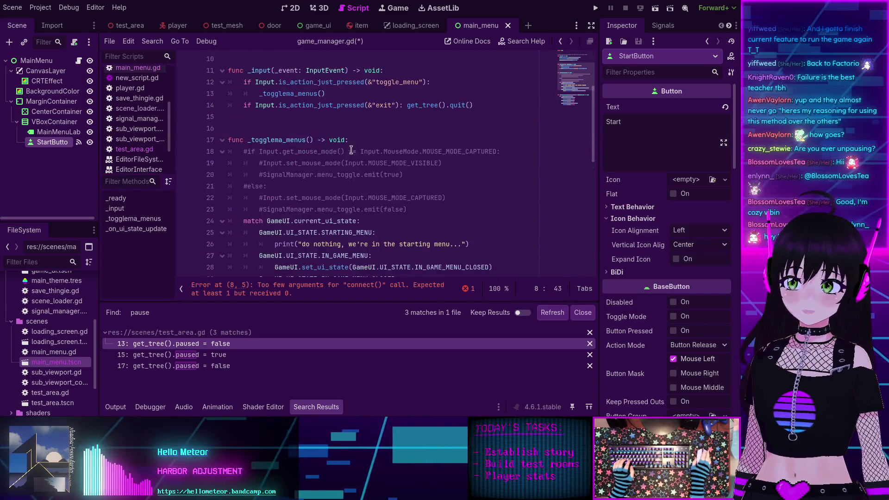
{"action": "double_click", "coordinate": [272, 191]}
{"action": "key", "text": "ctrl+c"}
{"action": "scroll", "coordinate": [278, 186], "scroll_direction": "up", "scroll_amount": 7}
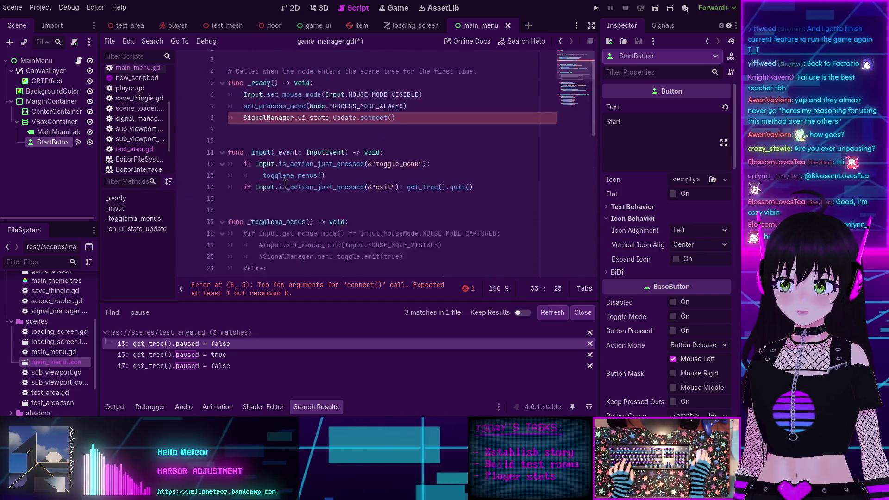
{"action": "left_click", "coordinate": [391, 140]}
{"action": "key", "text": "ctrl+v"}
{"action": "key", "text": "ctrl+s"}
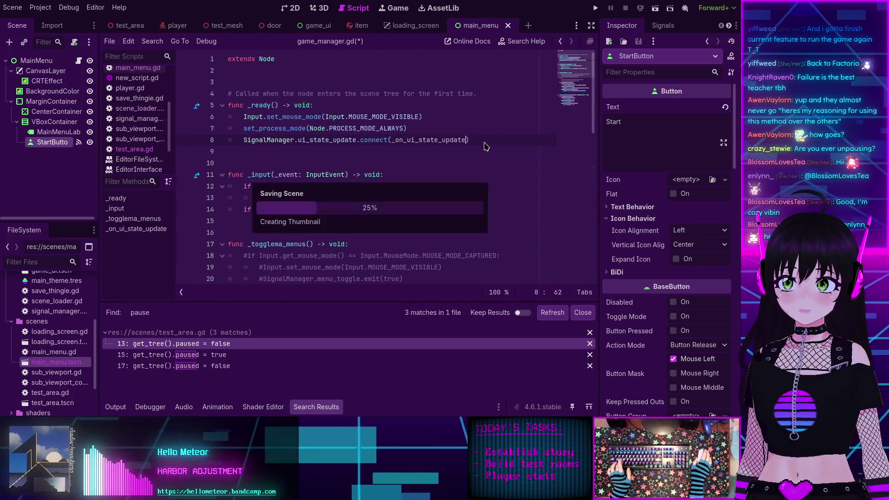
{"action": "scroll", "coordinate": [363, 173], "scroll_direction": "down", "scroll_amount": 7}
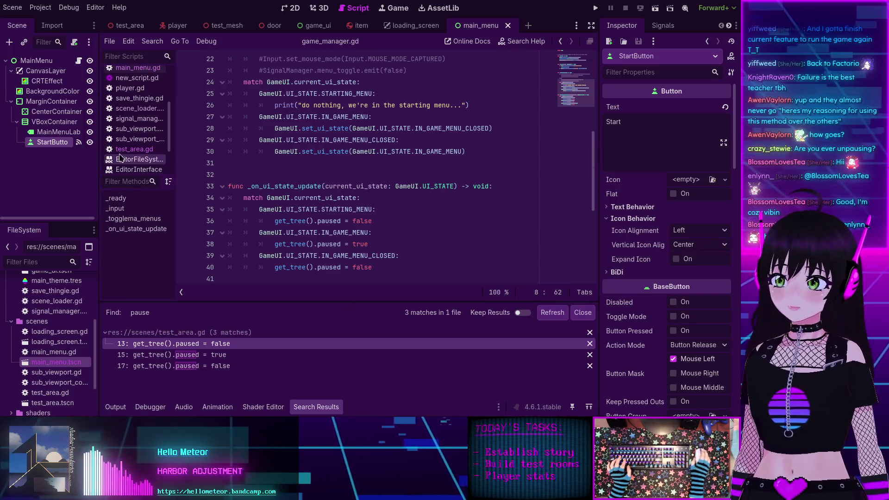
{"action": "scroll", "coordinate": [140, 117], "scroll_direction": "down", "scroll_amount": 2}
{"action": "scroll", "coordinate": [136, 114], "scroll_direction": "up", "scroll_amount": 2}
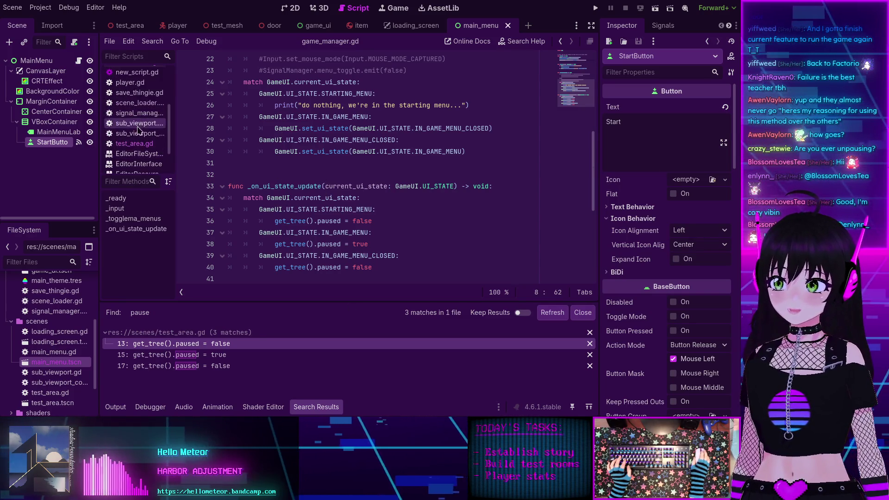
{"action": "left_click", "coordinate": [135, 144]}
Step: Delete the old pause-handling code and the redundant SignalManager connect line from test_area.gd, then save
{"action": "mouse_move", "coordinate": [398, 249]}
{"action": "left_mouse_down"}
{"action": "mouse_move", "coordinate": [296, 204]}
{"action": "mouse_move", "coordinate": [218, 153]}
{"action": "left_mouse_up"}
{"action": "key", "text": "BackSpace"}
{"action": "key", "text": "BackSpace"}
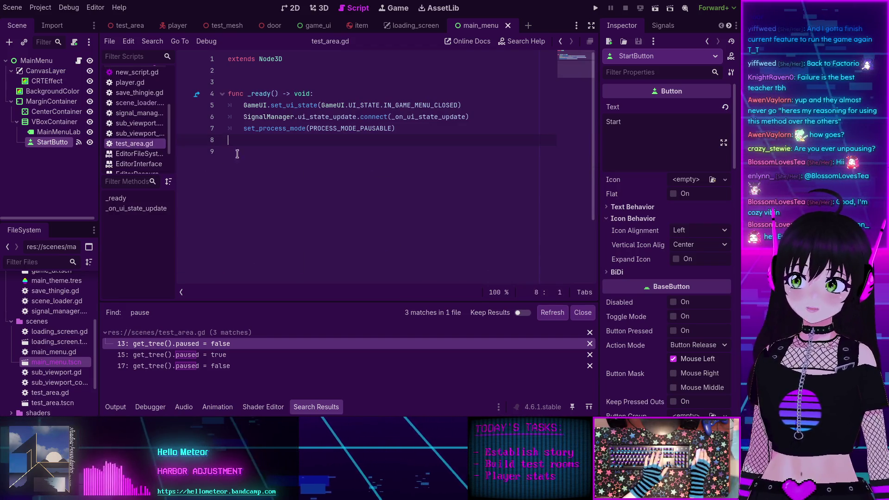
{"action": "triple_click", "coordinate": [335, 117]}
{"action": "key", "text": "BackSpace"}
{"action": "key", "text": "ctrl+s"}
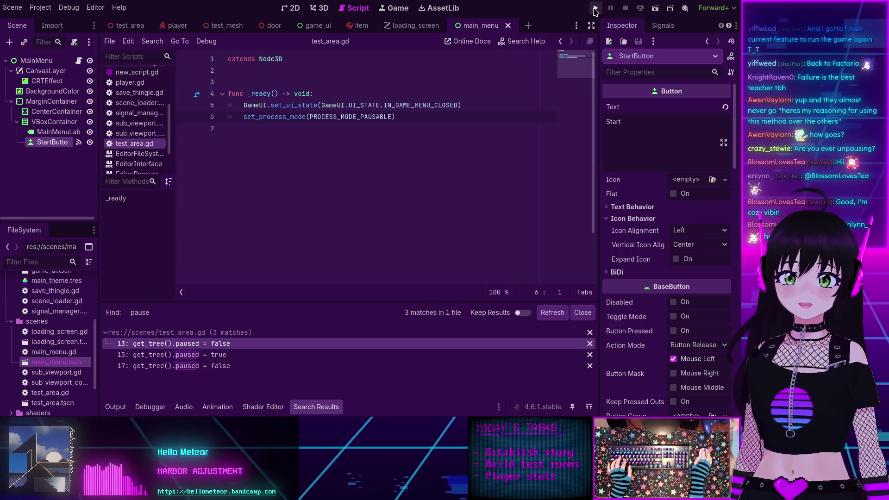
Step: Run the game from the main menu, walk around, pause, and exit back to the main menu
{"action": "left_click", "coordinate": [595, 9]}
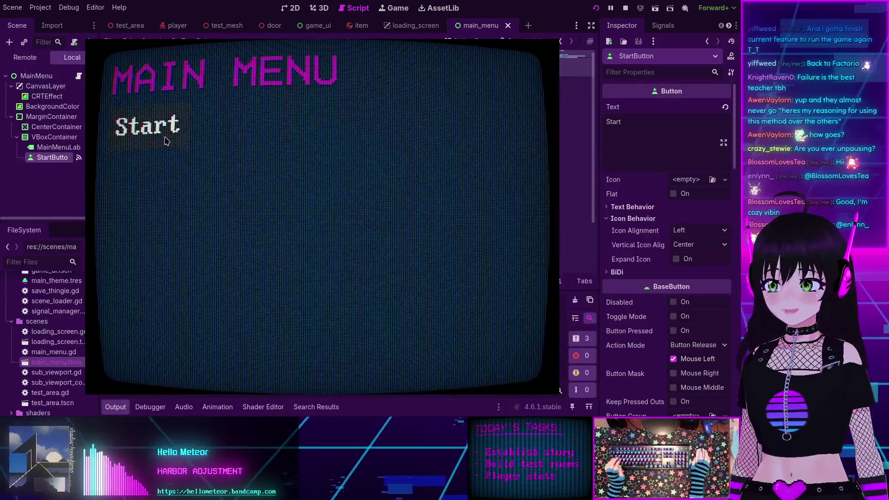
{"action": "left_click", "coordinate": [167, 141]}
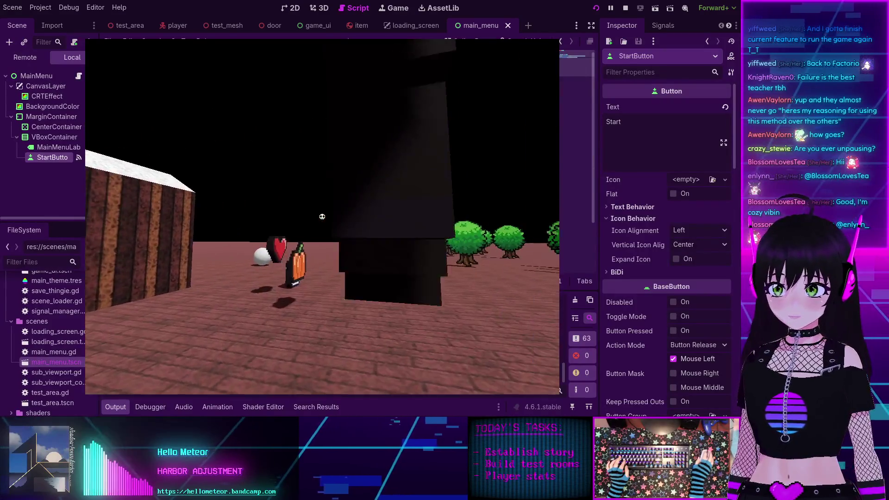
{"action": "key", "text": "s"}
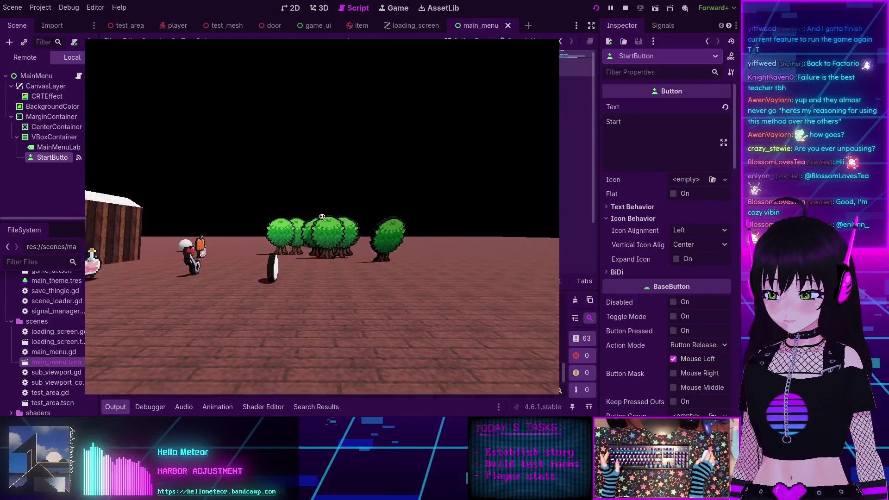
{"action": "key", "text": "Escape"}
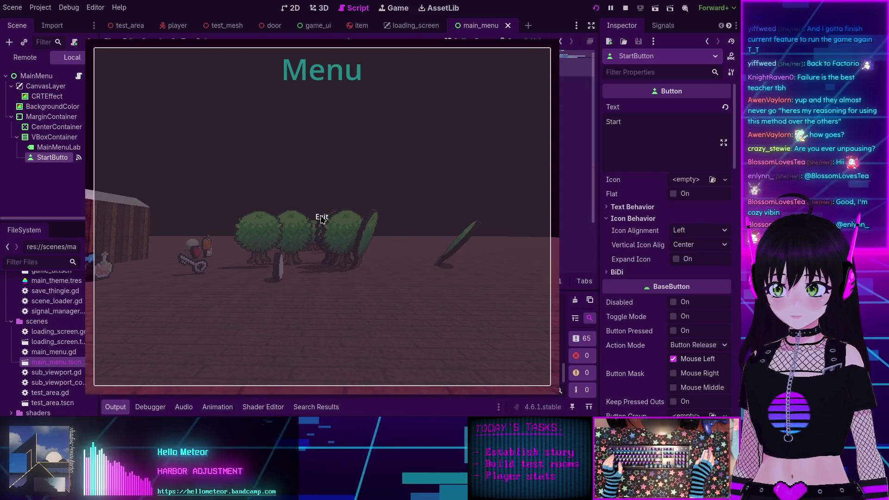
{"action": "left_click", "coordinate": [322, 219]}
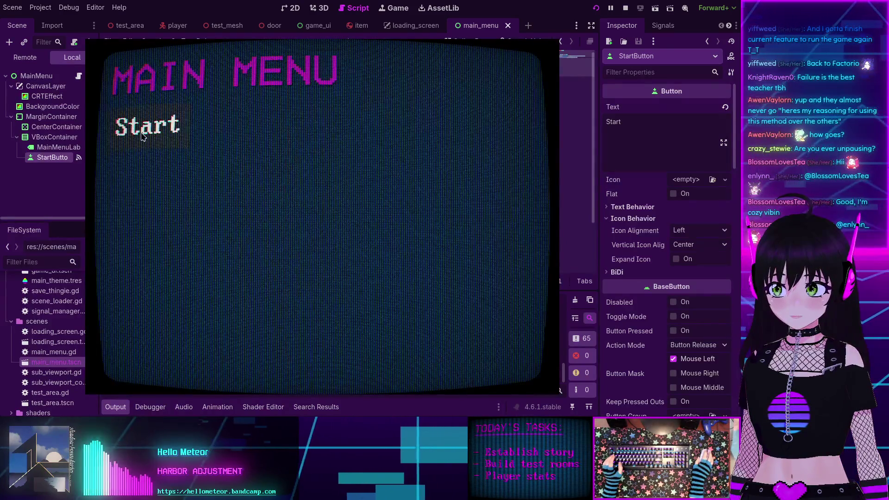
Step: Start the game again, test resuming and exiting from the pause menu, then stop the run with F8
{"action": "left_click", "coordinate": [143, 136]}
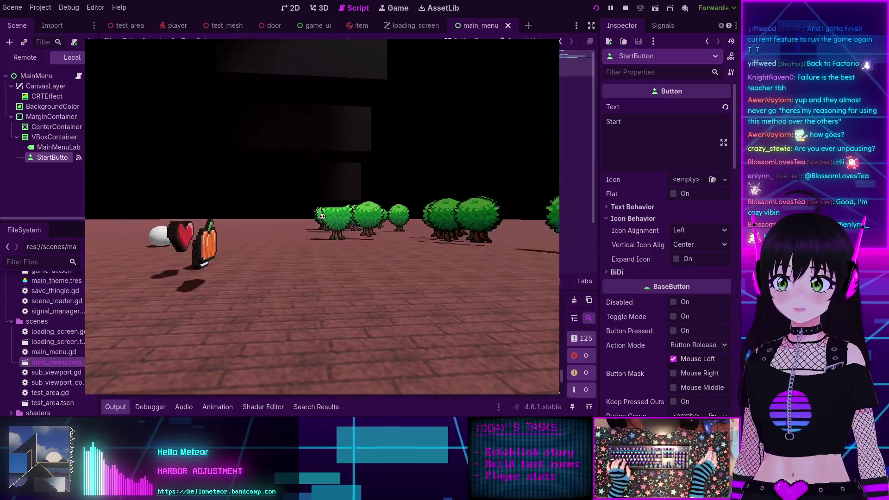
{"action": "key", "text": "w"}
{"action": "key", "text": "Escape"}
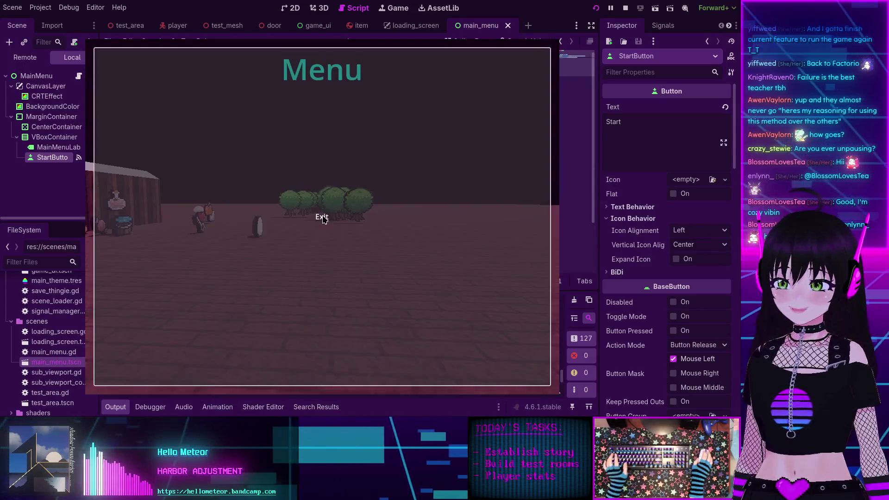
{"action": "left_click", "coordinate": [321, 218]}
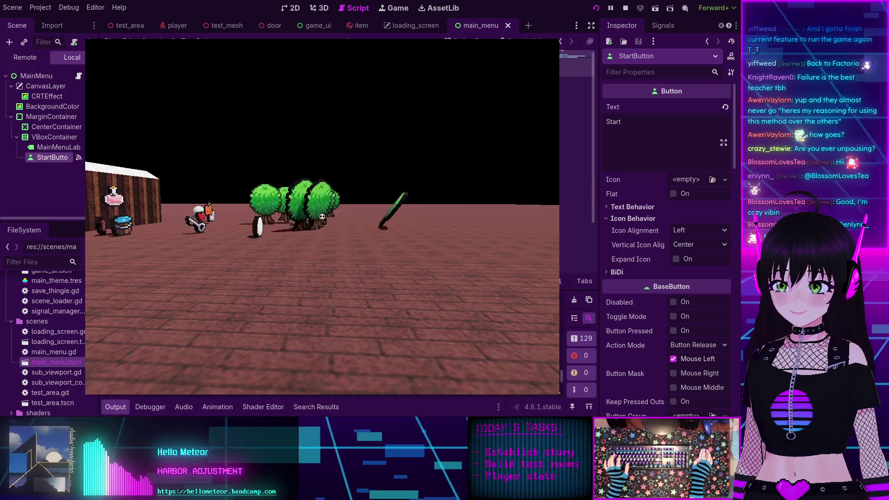
{"action": "key", "text": "Escape"}
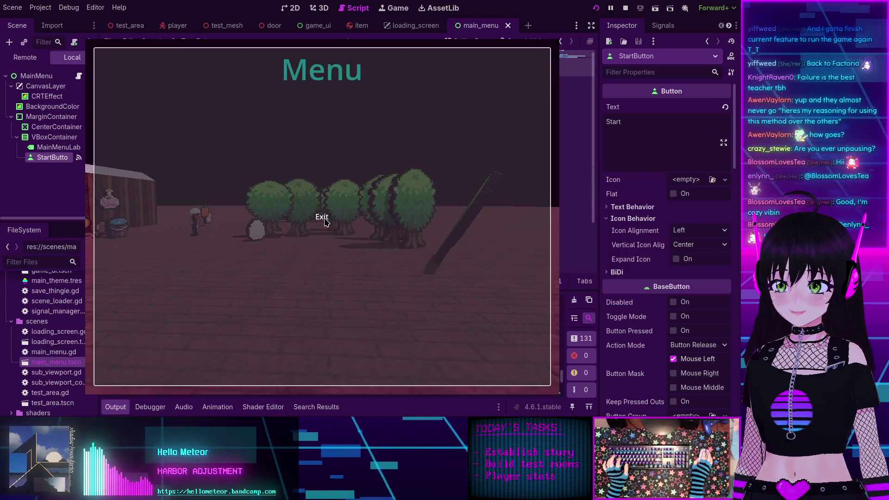
{"action": "left_click", "coordinate": [321, 217]}
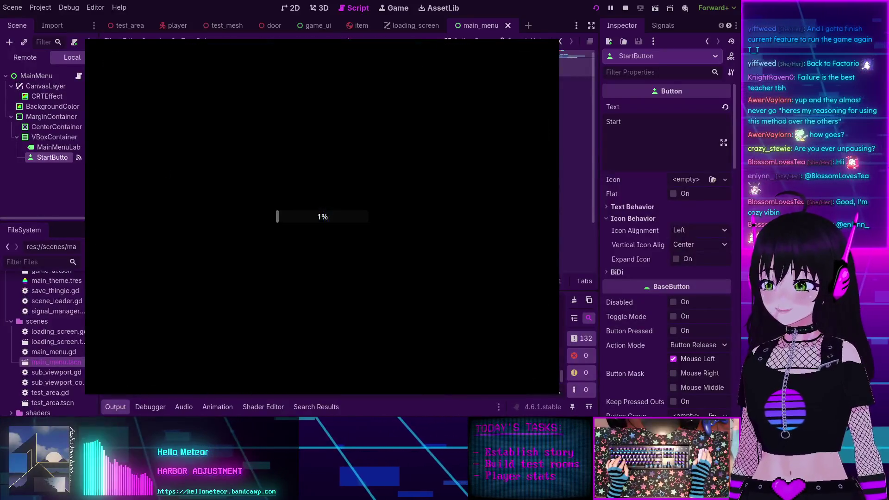
{"action": "key", "text": "s"}
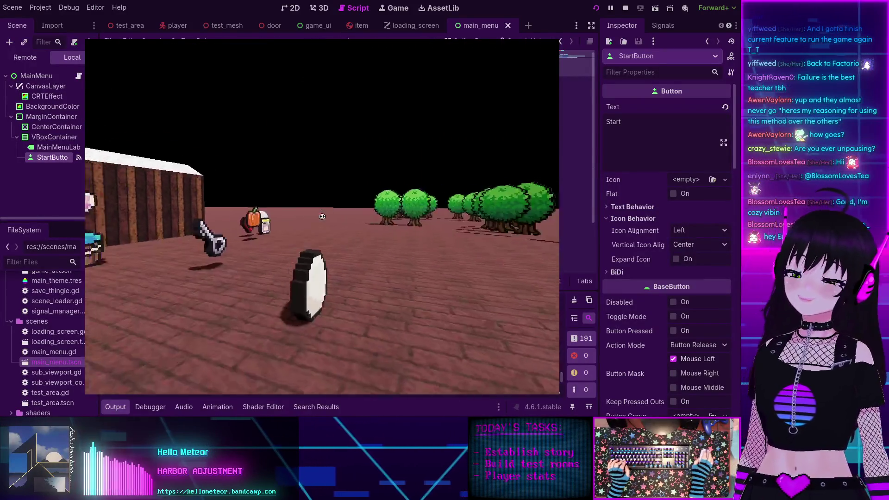
{"action": "key", "text": "F8"}
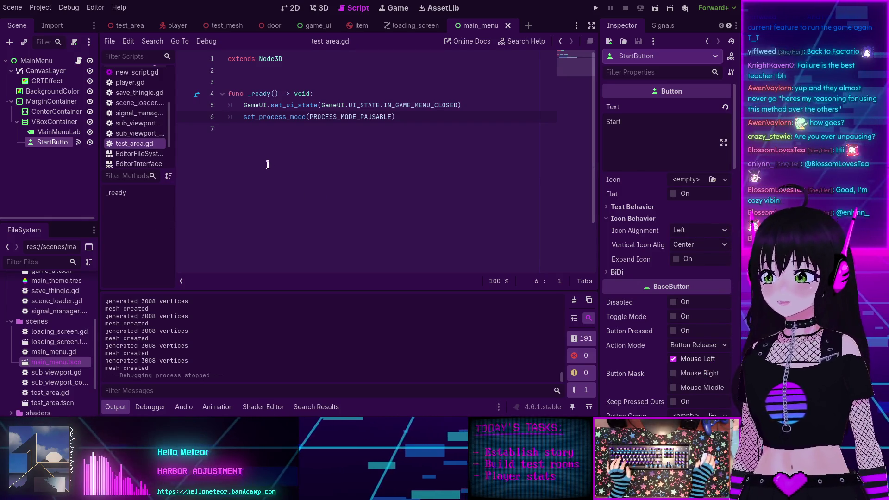
Step: Open credits_manager.gd, hide the Output panel, then switch to door.gd in the script list
{"action": "scroll", "coordinate": [141, 139], "scroll_direction": "up", "scroll_amount": 5}
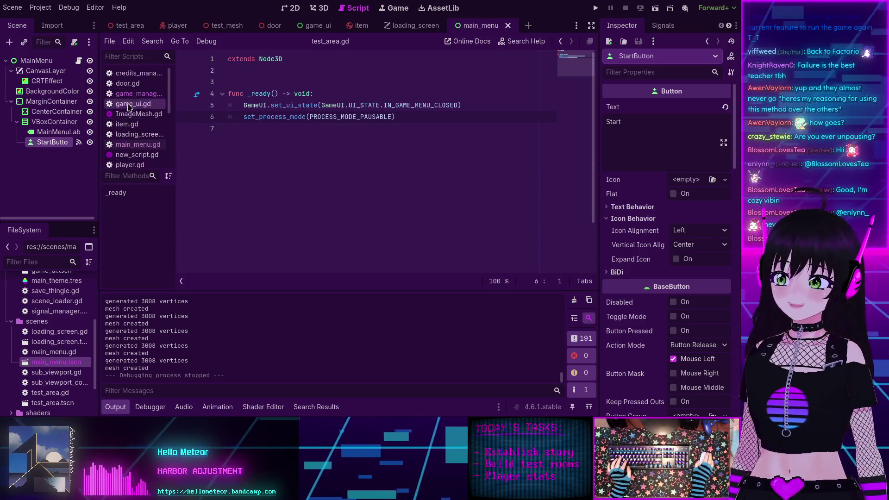
{"action": "left_click", "coordinate": [130, 74]}
{"action": "left_click", "coordinate": [356, 104]}
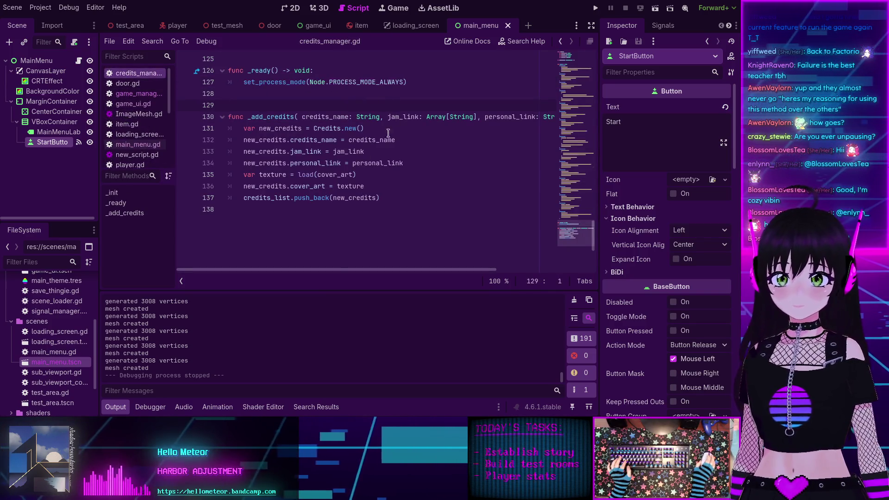
{"action": "key", "text": "ctrl+j"}
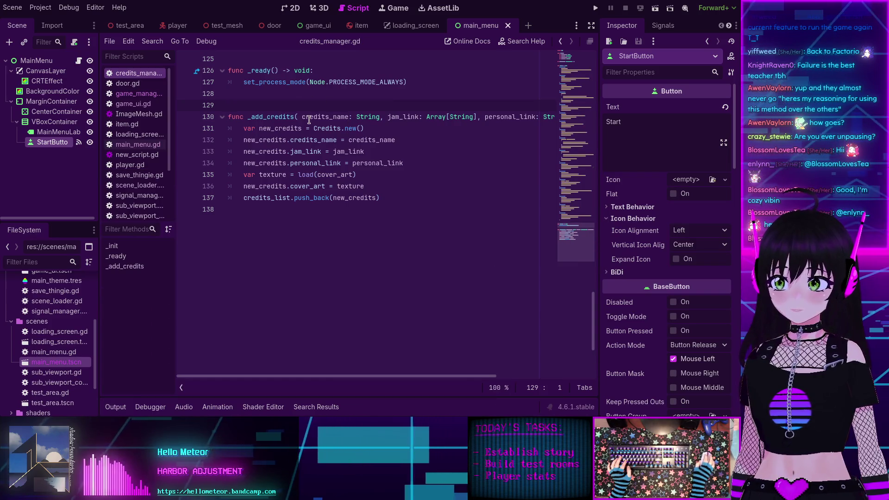
{"action": "scroll", "coordinate": [308, 119], "scroll_direction": "up", "scroll_amount": 5}
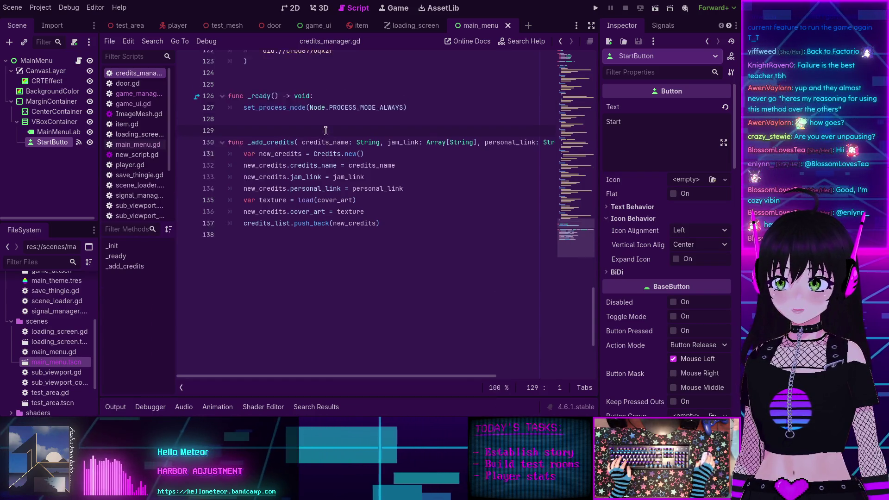
{"action": "left_click", "coordinate": [133, 87]}
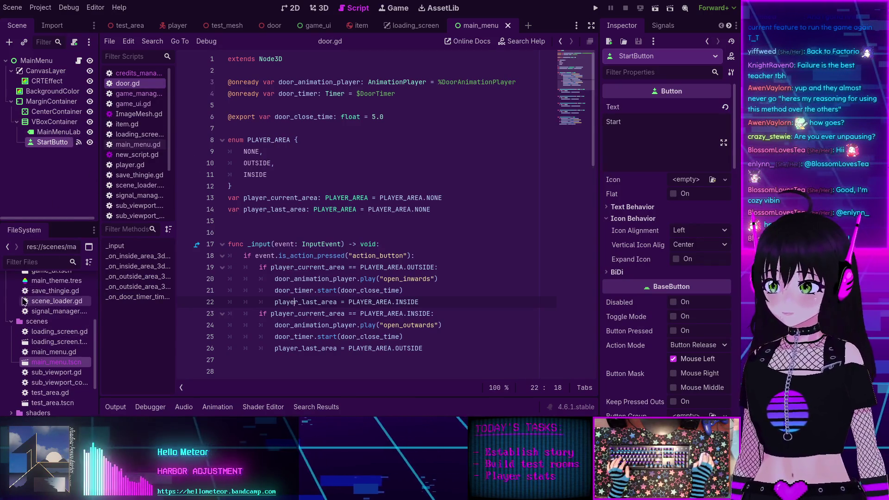
Step: Expand the game_objects and furniture folders in the FileSystem dock
{"action": "scroll", "coordinate": [37, 304], "scroll_direction": "up", "scroll_amount": 4}
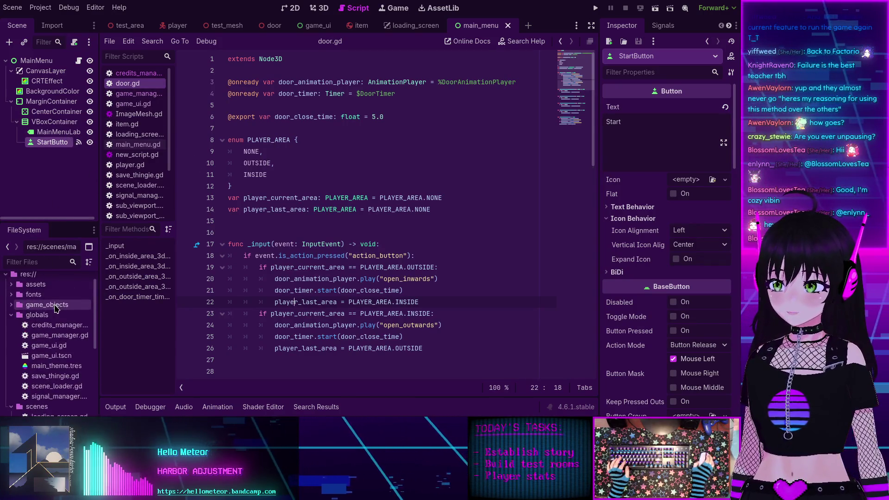
{"action": "left_click", "coordinate": [17, 305]}
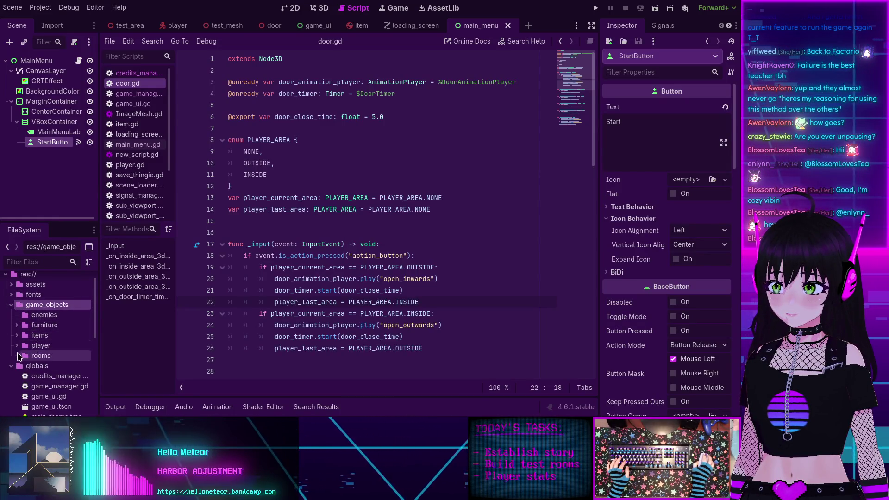
{"action": "left_click", "coordinate": [16, 325]}
Step: Open door.tscn in the 3D workspace and orbit to see the whole door
{"action": "double_click", "coordinate": [45, 346]}
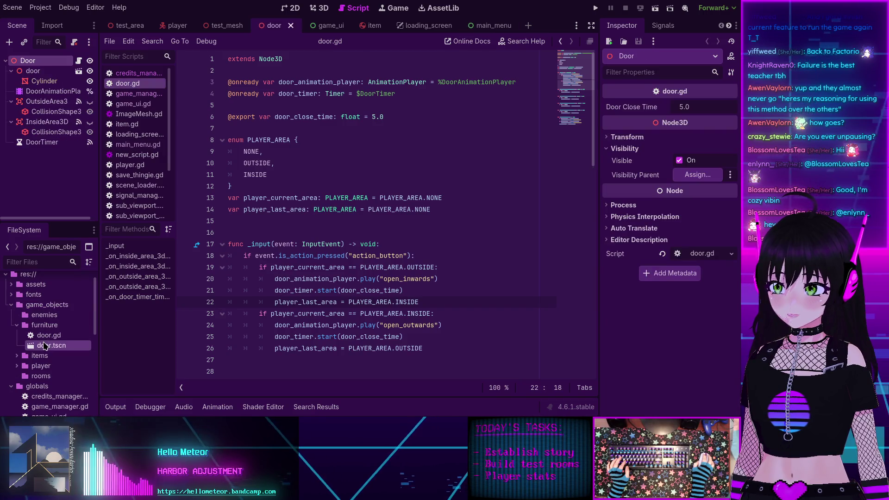
{"action": "left_click", "coordinate": [276, 22]}
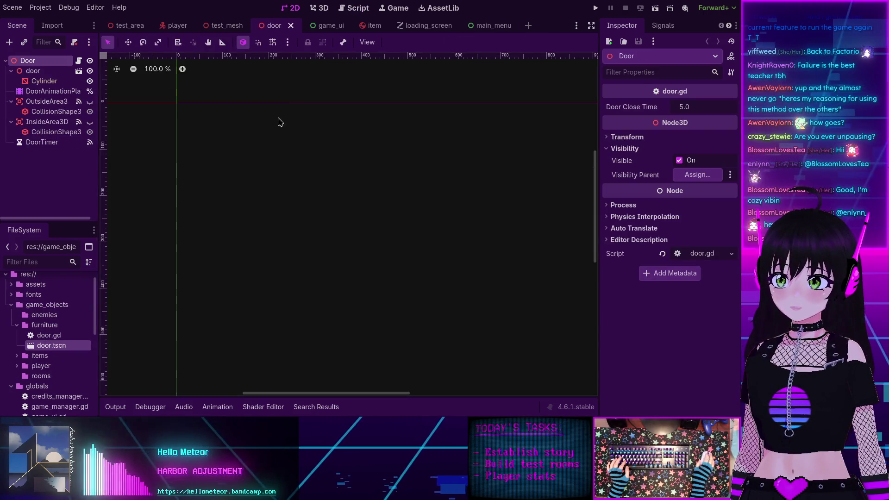
{"action": "left_click", "coordinate": [320, 9]}
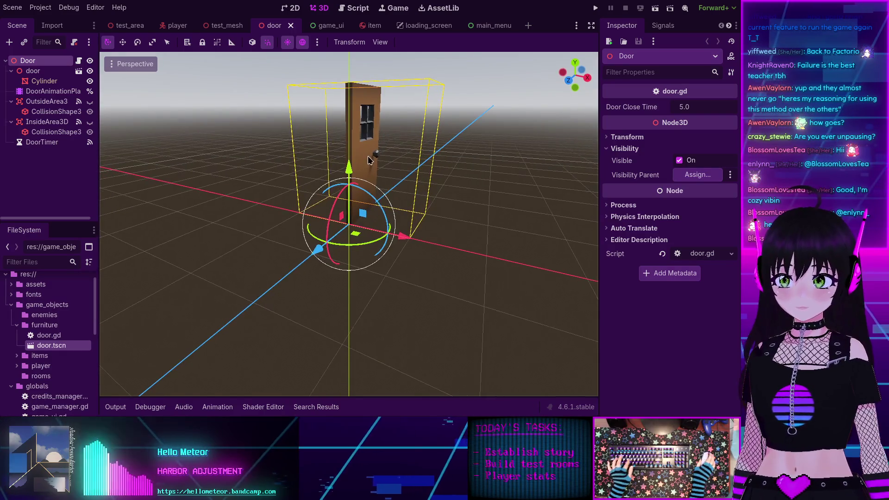
{"action": "scroll", "coordinate": [392, 128], "scroll_direction": "up", "scroll_amount": 10}
{"action": "scroll", "coordinate": [393, 129], "scroll_direction": "down", "scroll_amount": 5}
{"action": "mouse_move", "coordinate": [393, 128]}
{"action": "left_mouse_down"}
{"action": "mouse_move", "coordinate": [347, 193]}
{"action": "mouse_move", "coordinate": [240, 210]}
{"action": "mouse_move", "coordinate": [402, 235]}
{"action": "mouse_move", "coordinate": [342, 233]}
{"action": "left_mouse_up"}
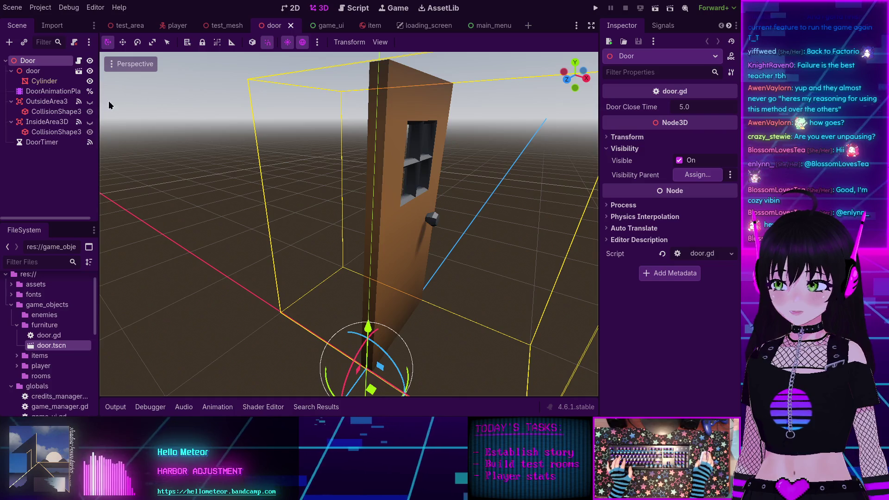
Step: Inspect the outside area, Cylinder mesh, DoorAnimationPlayer and door nodes in the Scene tree
{"action": "left_click", "coordinate": [49, 113]}
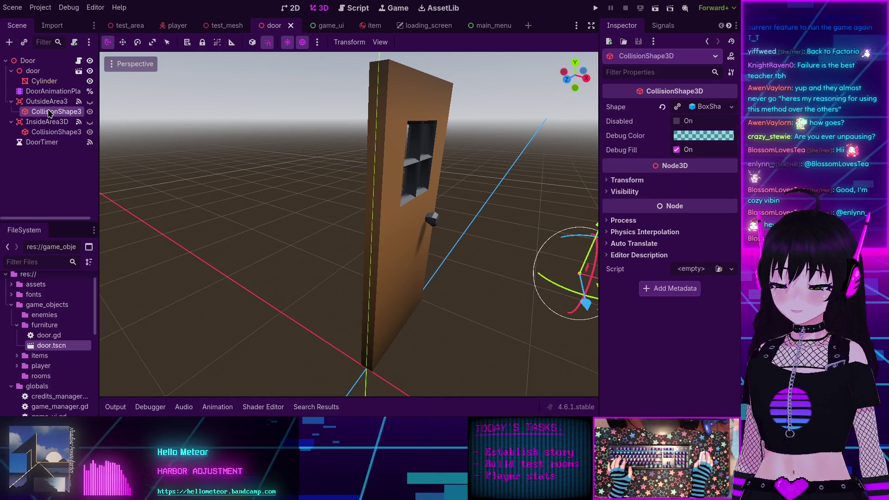
{"action": "left_click", "coordinate": [44, 82]}
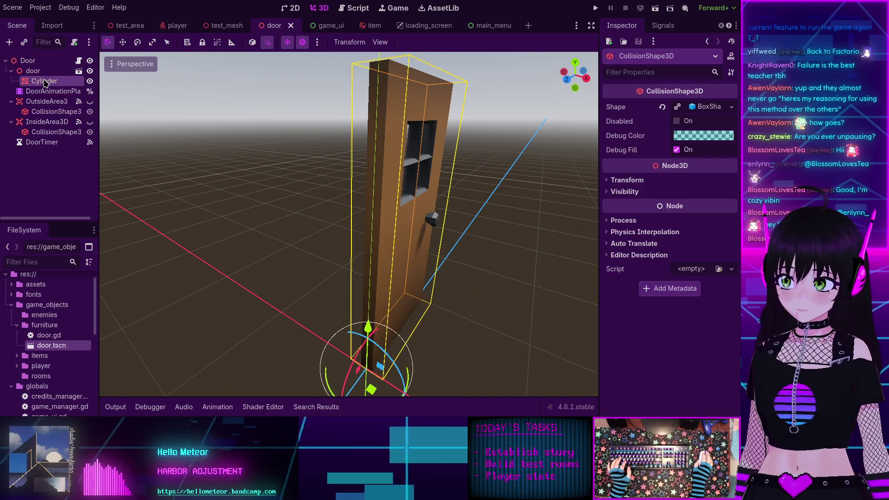
{"action": "mouse_move", "coordinate": [260, 194]}
{"action": "left_mouse_down"}
{"action": "mouse_move", "coordinate": [311, 181]}
{"action": "mouse_move", "coordinate": [246, 187]}
{"action": "mouse_move", "coordinate": [329, 204]}
{"action": "left_mouse_up"}
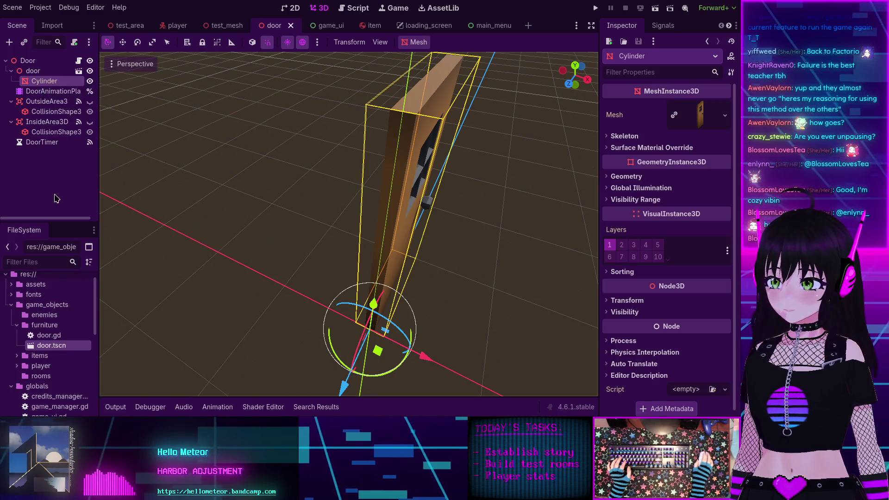
{"action": "left_click", "coordinate": [41, 92]}
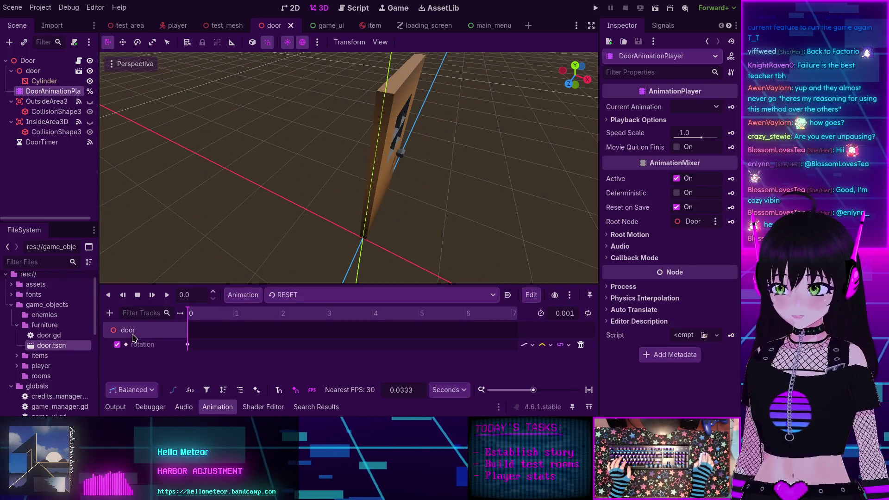
{"action": "double_click", "coordinate": [41, 73]}
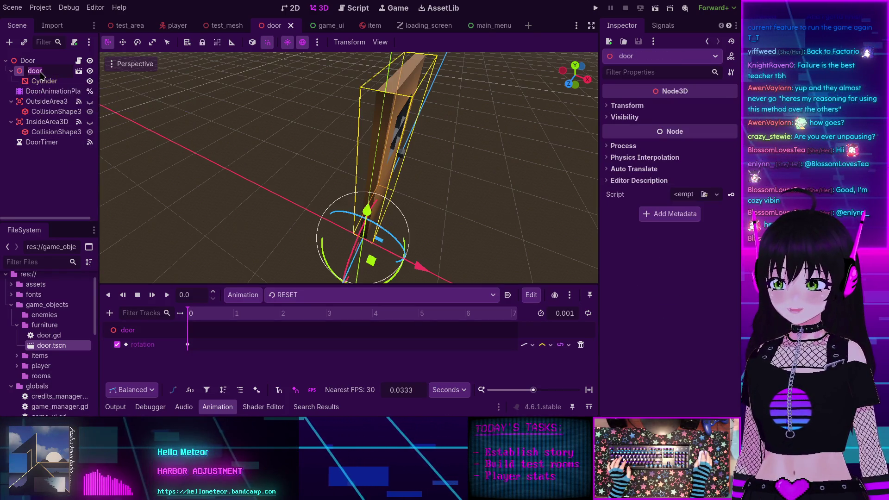
{"action": "left_click", "coordinate": [38, 82]}
{"action": "left_click", "coordinate": [37, 72]}
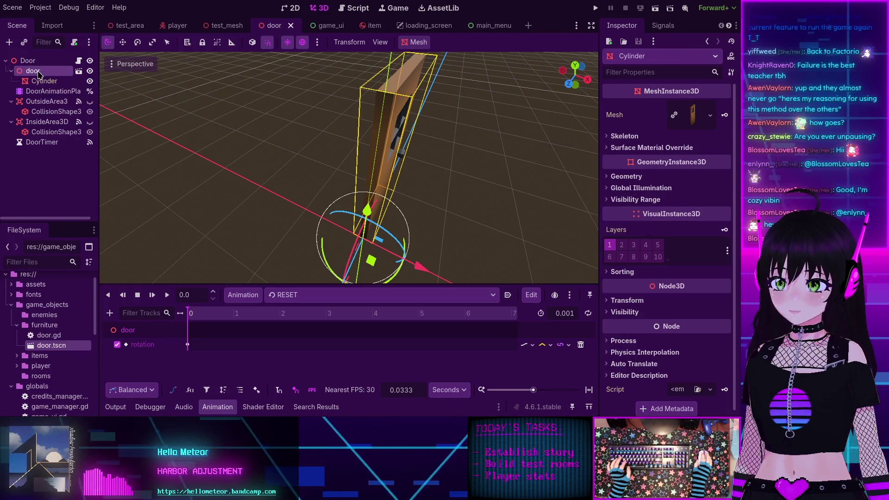
{"action": "left_click", "coordinate": [40, 83]}
Step: Frame the door in the viewport and select Cylinder as the parent for a new child node
{"action": "key", "text": "f"}
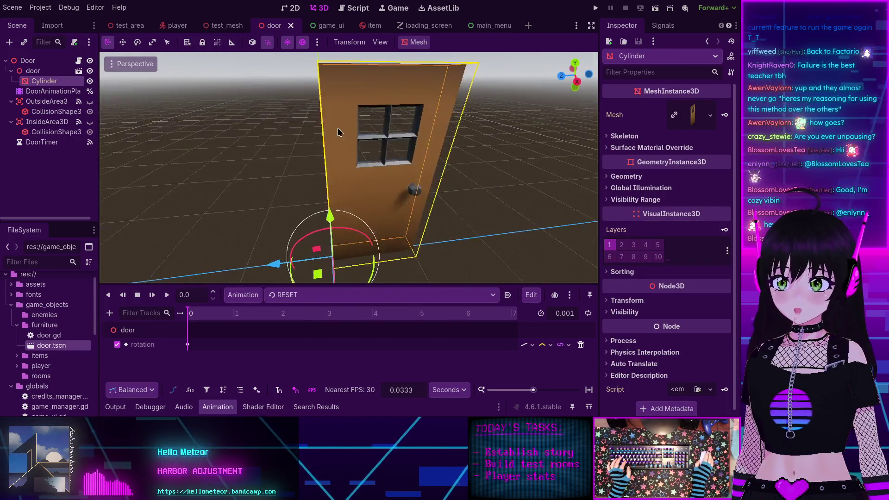
{"action": "scroll", "coordinate": [286, 174], "scroll_direction": "down", "scroll_amount": 3}
{"action": "left_click", "coordinate": [37, 71]}
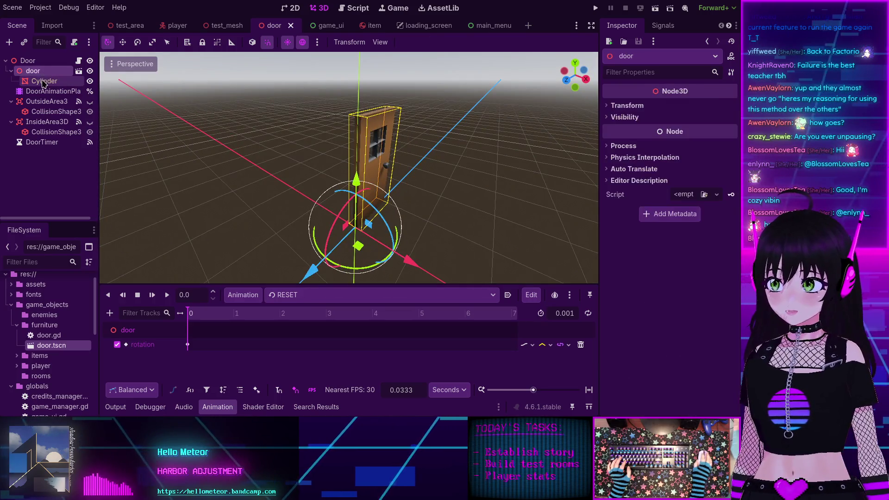
{"action": "left_click", "coordinate": [41, 81]}
{"action": "key", "text": "ctrl+a"}
Step: Add a StaticBody3D child under the Cylinder mesh
{"action": "type", "text": "col"}
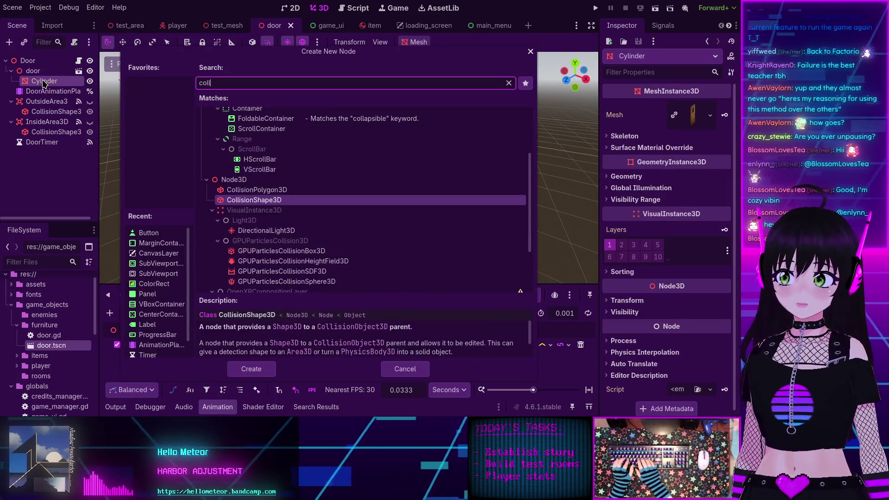
{"action": "type", "text": "o"}
{"action": "key", "text": "BackSpace"}
{"action": "key", "text": "BackSpace"}
{"action": "key", "text": "BackSpace"}
{"action": "type", "text": "stat"}
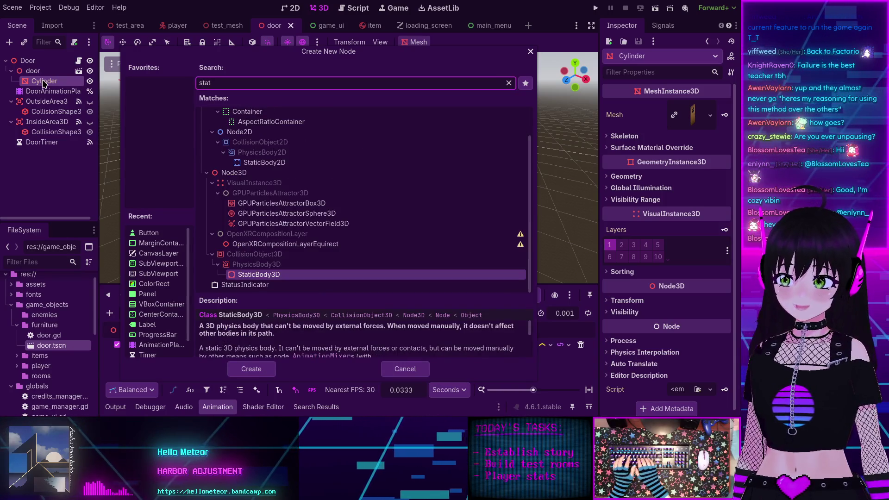
{"action": "key", "text": "Return"}
Step: Add a CollisionShape3D under the StaticBody3D and give it a new BoxShape3D
{"action": "key", "text": "ctrl+a"}
{"action": "type", "text": "coll"}
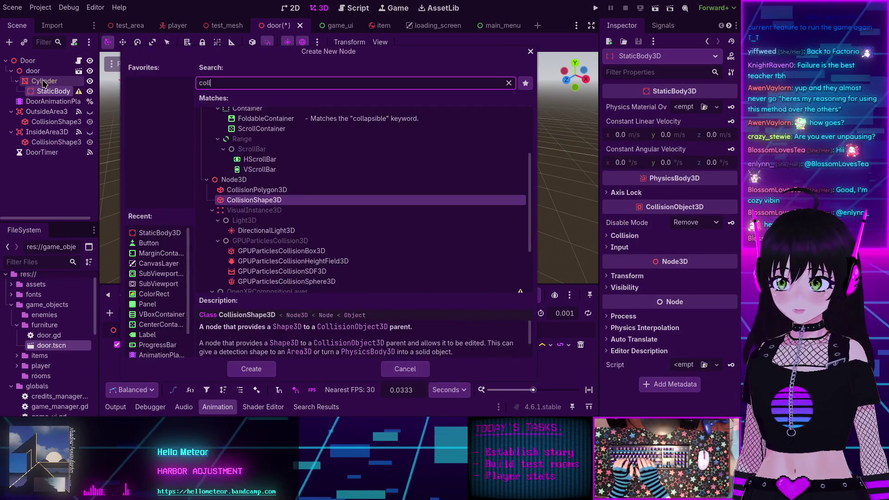
{"action": "key", "text": "Return"}
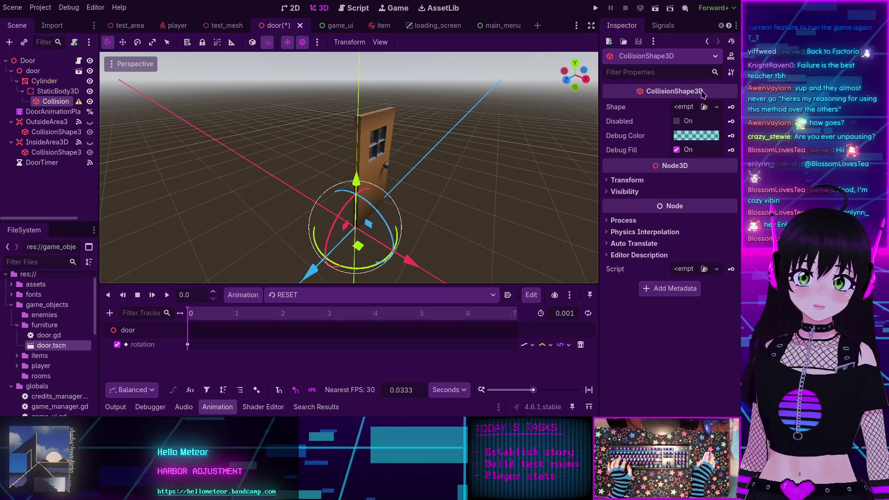
{"action": "left_click", "coordinate": [716, 107]}
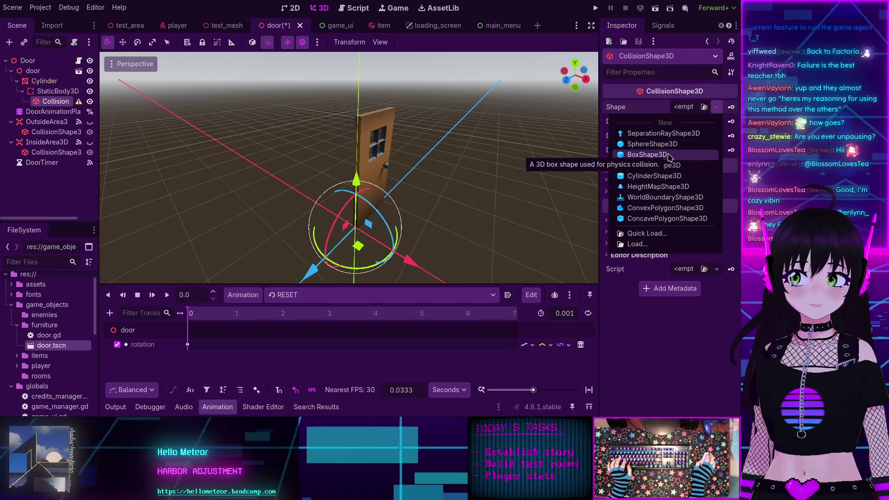
{"action": "left_click", "coordinate": [648, 154]}
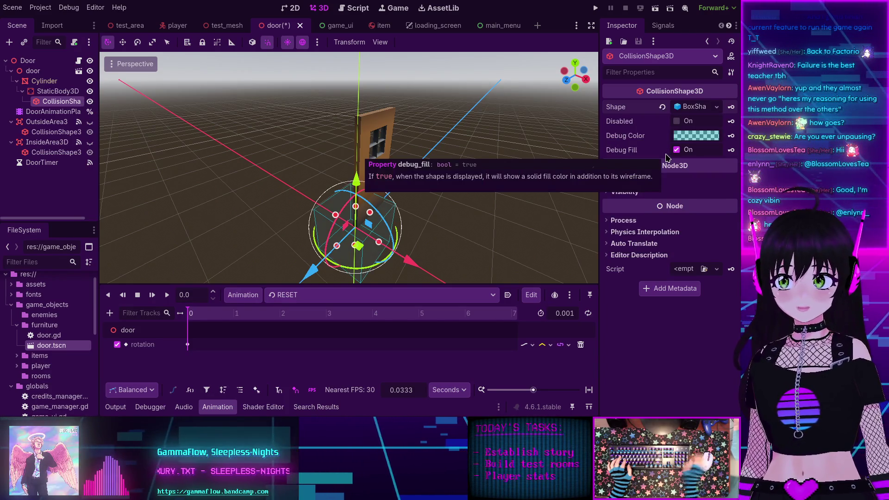
Step: Hide the animation panel and switch to Top view to look down on the door
{"action": "left_click", "coordinate": [233, 411]}
{"action": "key", "text": "KP_7"}
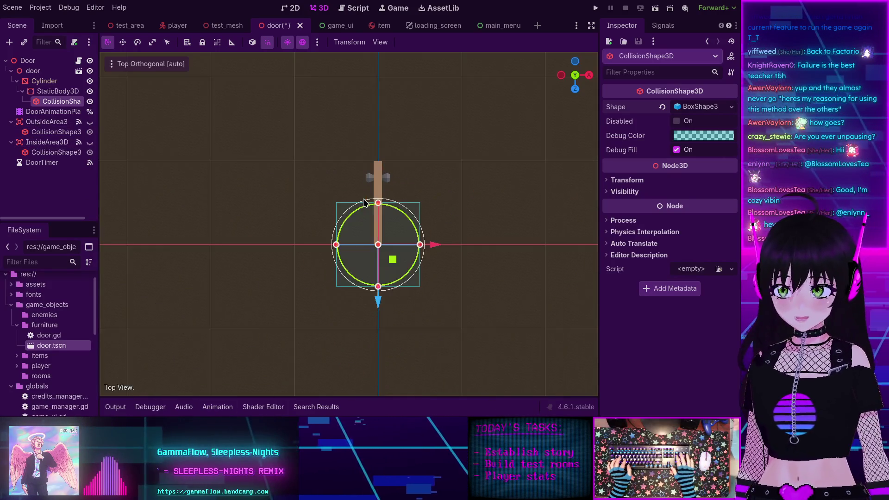
{"action": "scroll", "coordinate": [341, 258], "scroll_direction": "up", "scroll_amount": 4}
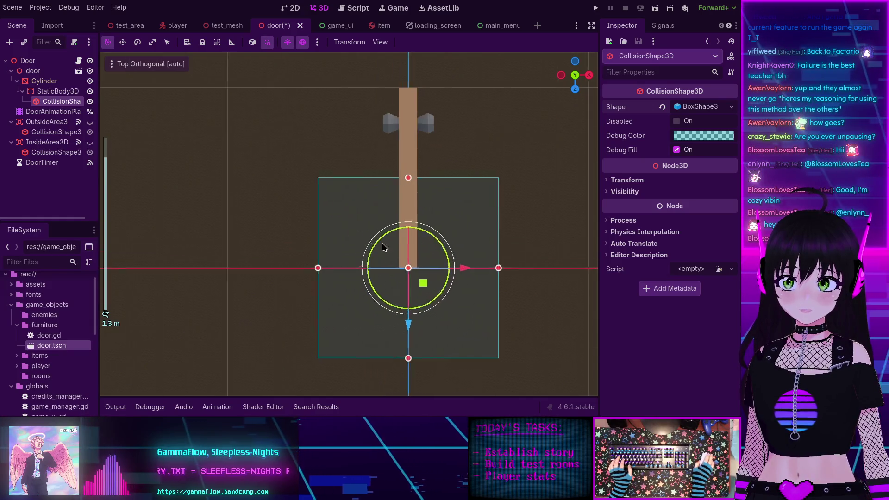